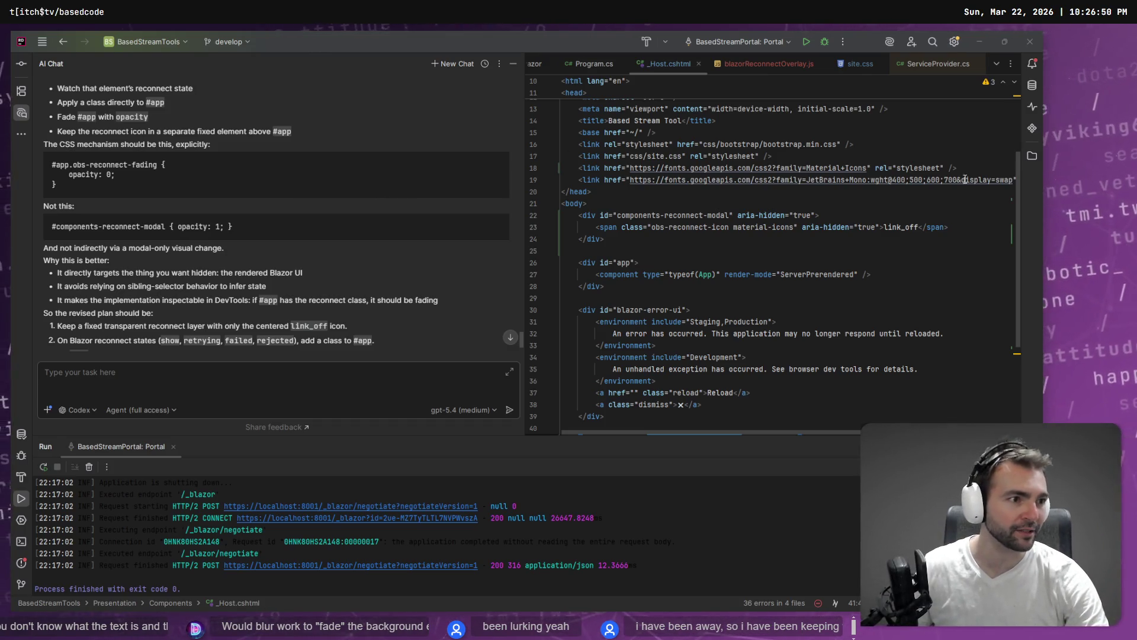
Step: Close Chrome's search tab about fading out elements and return to Rider's AI chat
key("alt+Tab")
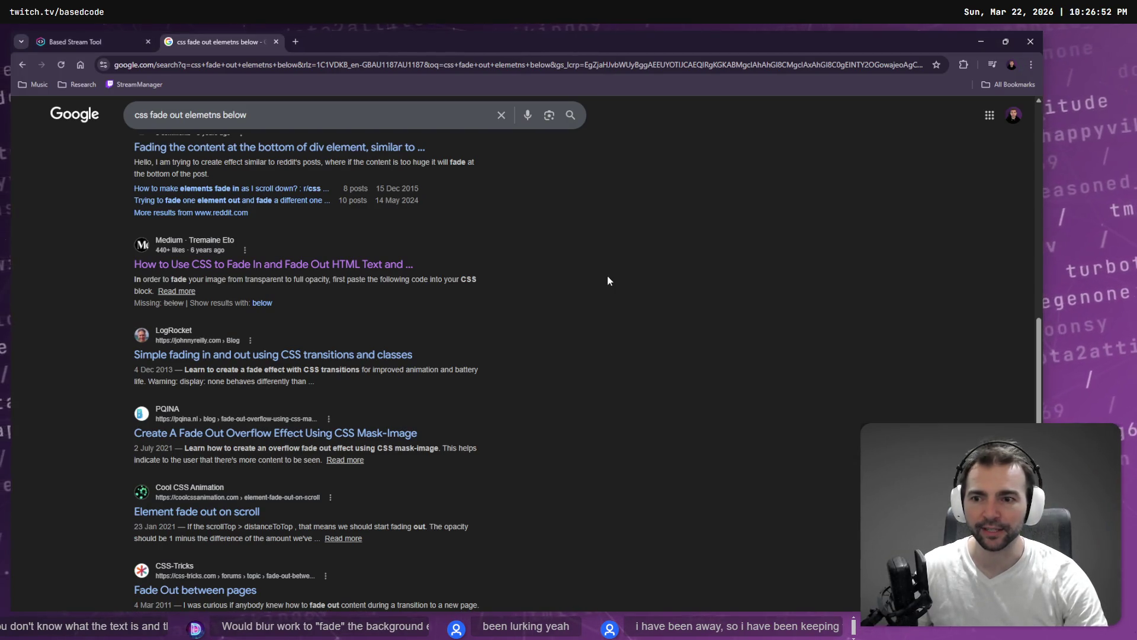
key("ctrl+w")
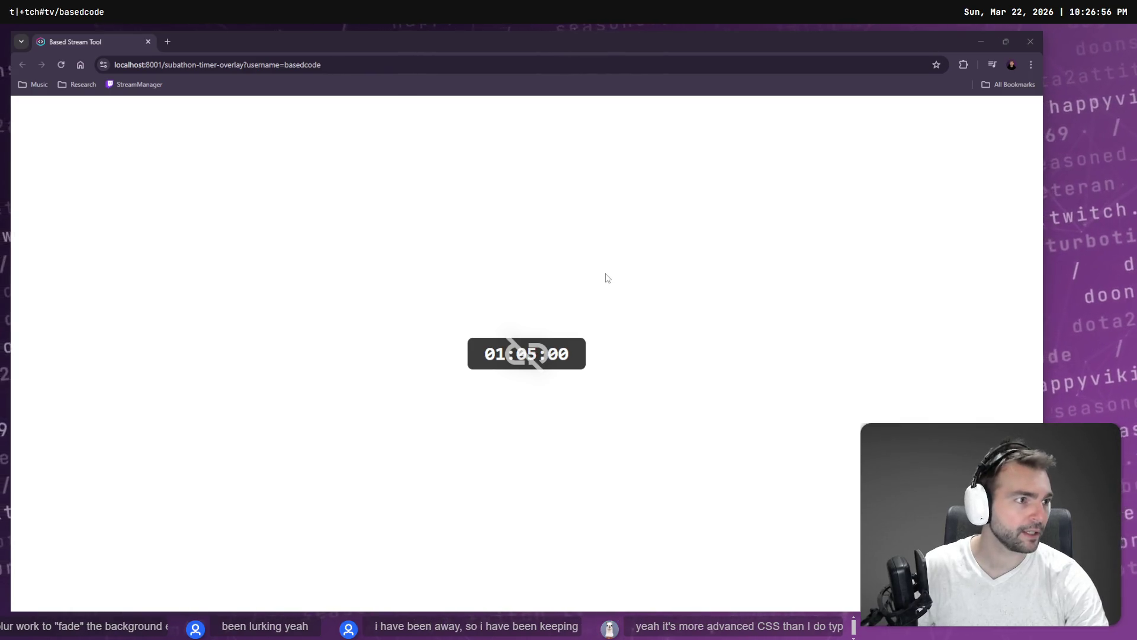
key("alt+Tab")
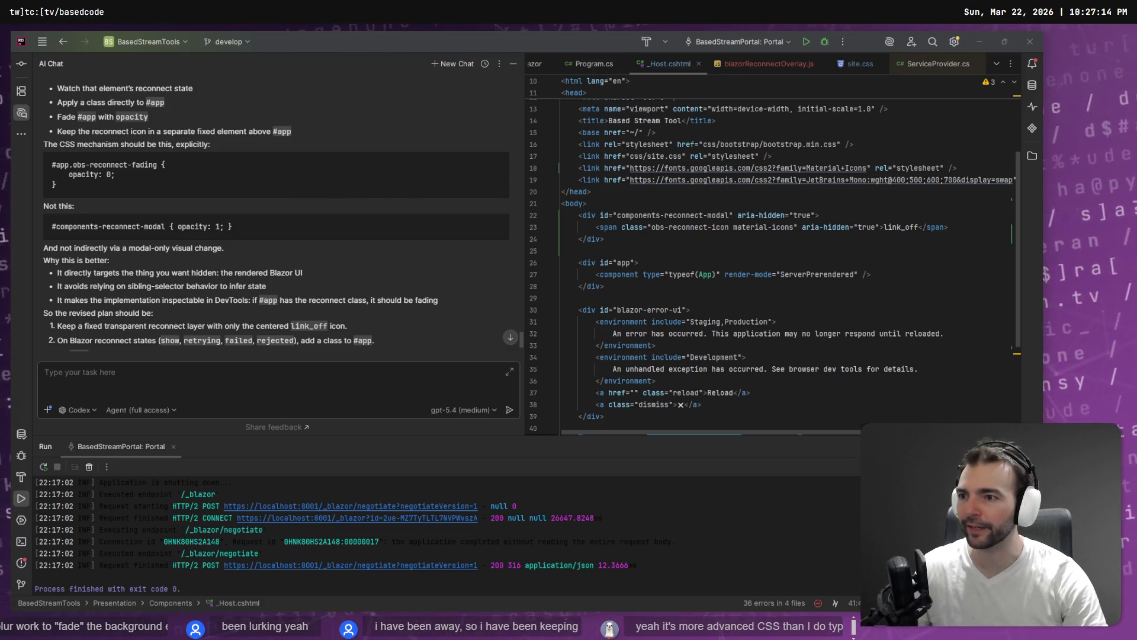
Step: Dictate and send Codex a question on whether CSS can fade out everything beneath the element
left_click(192, 373)
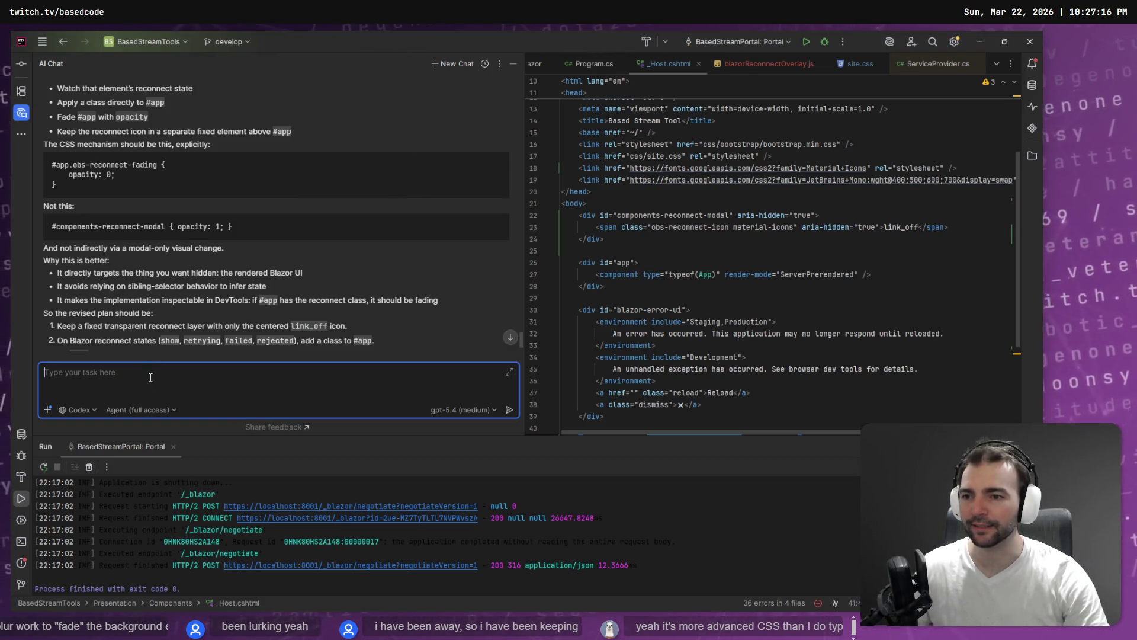
scroll(192, 355, "down", 2)
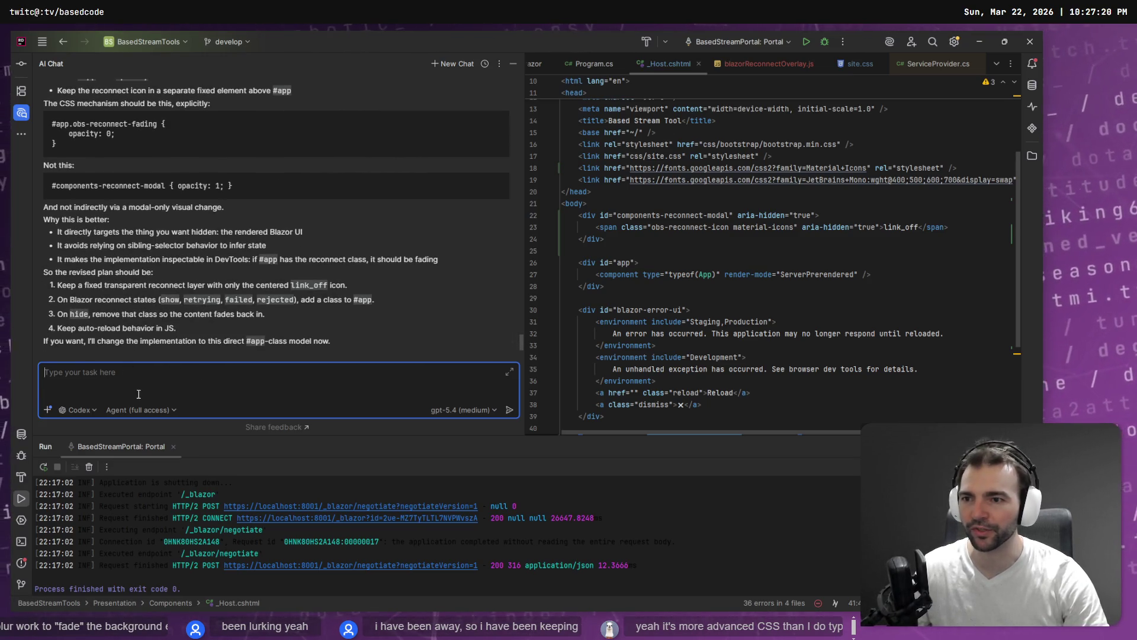
scroll(220, 329, "up", 2)
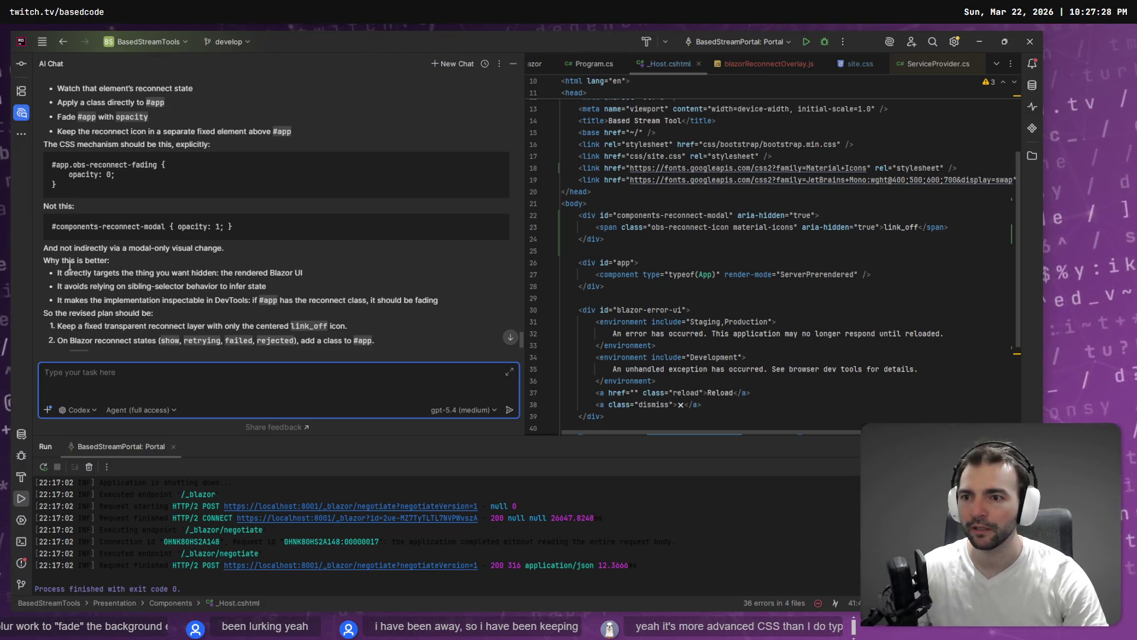
scroll(90, 296, "down", 2)
key("super+h")
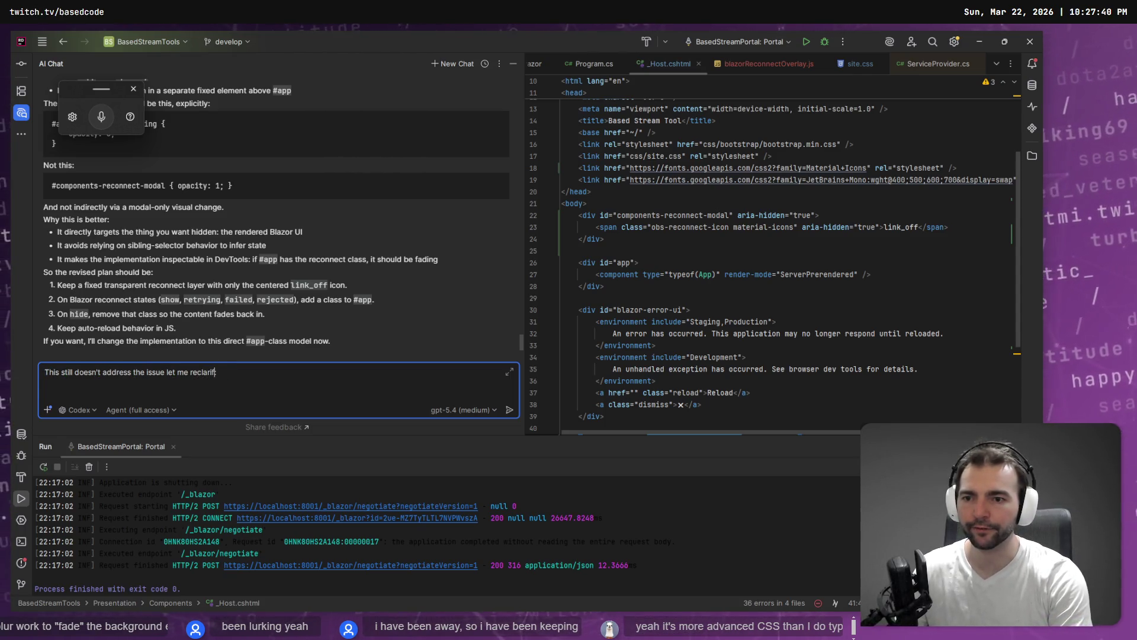
type("y:  ")
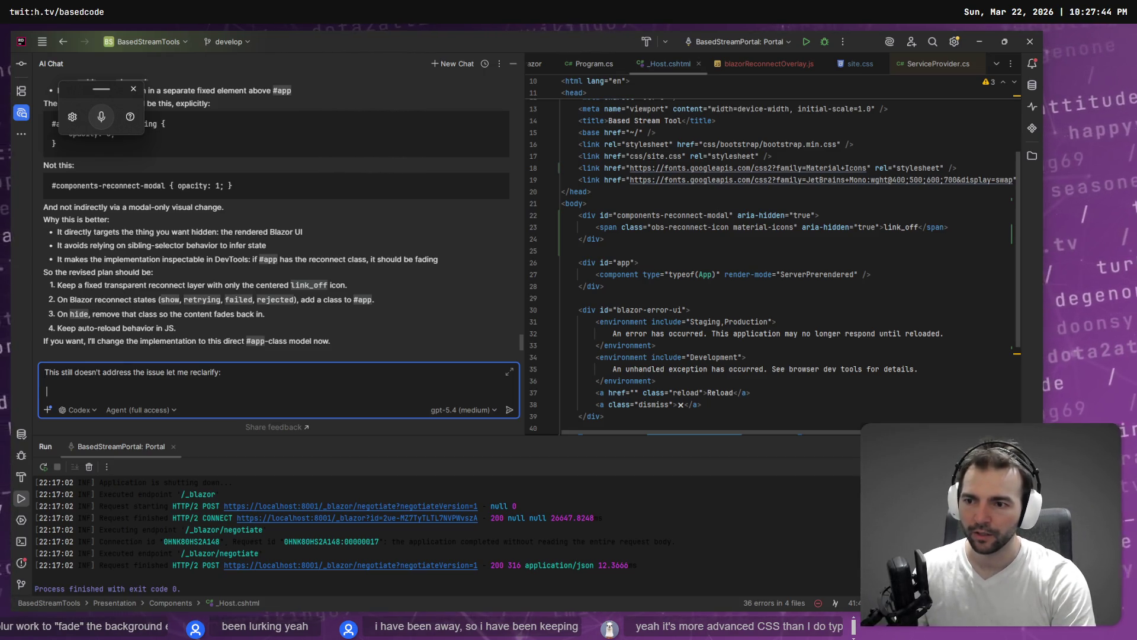
type("?")
key("super+h")
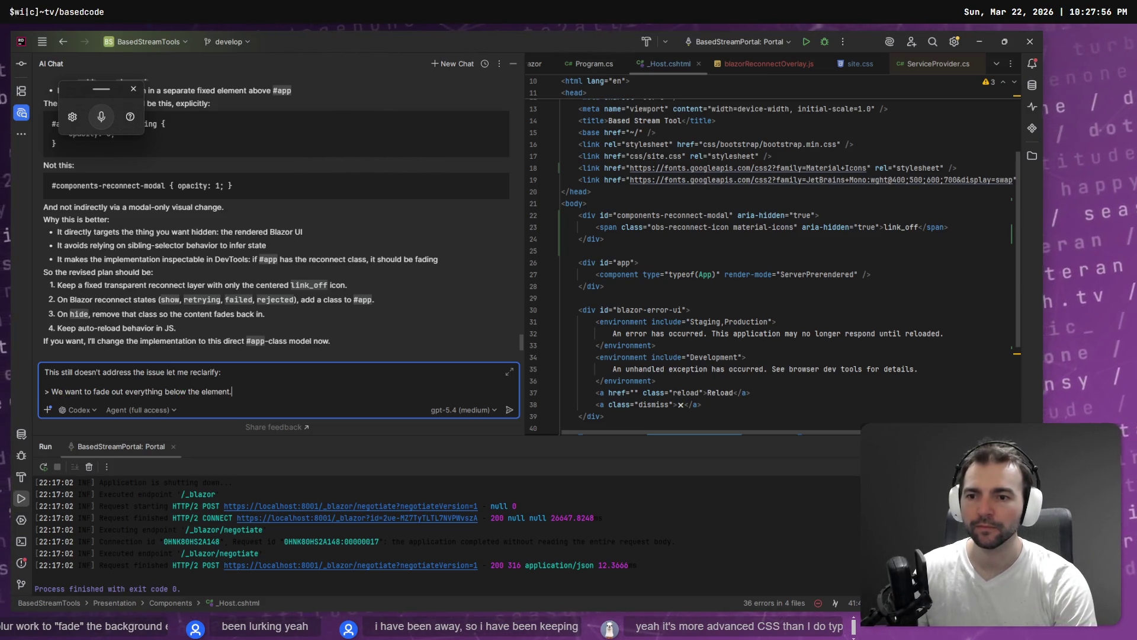
key("shift+Return")
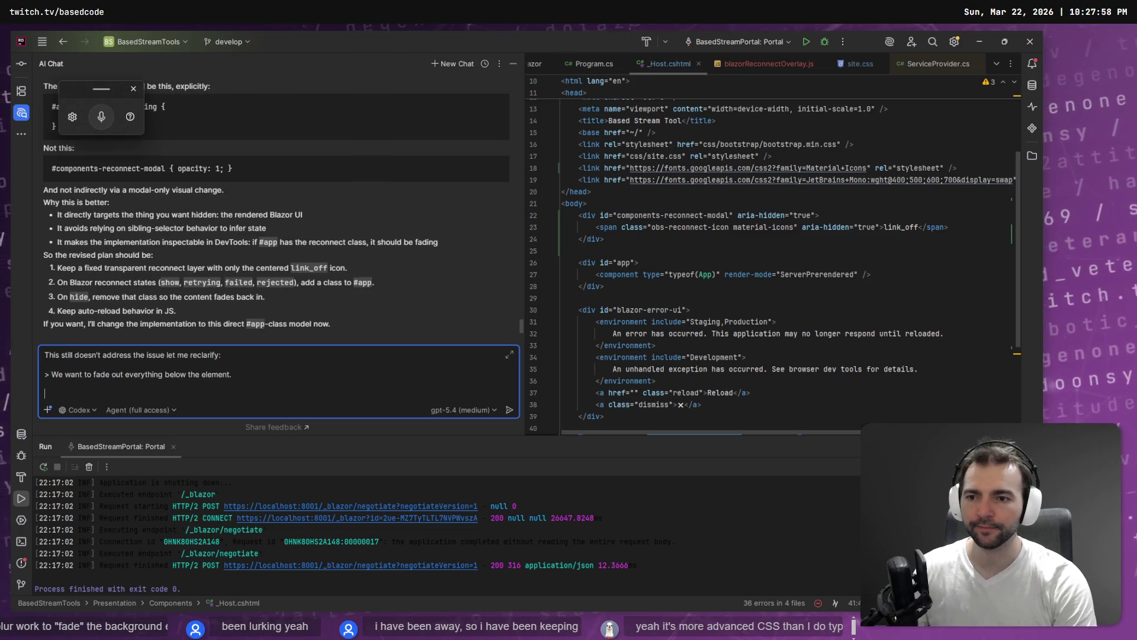
key("super+h")
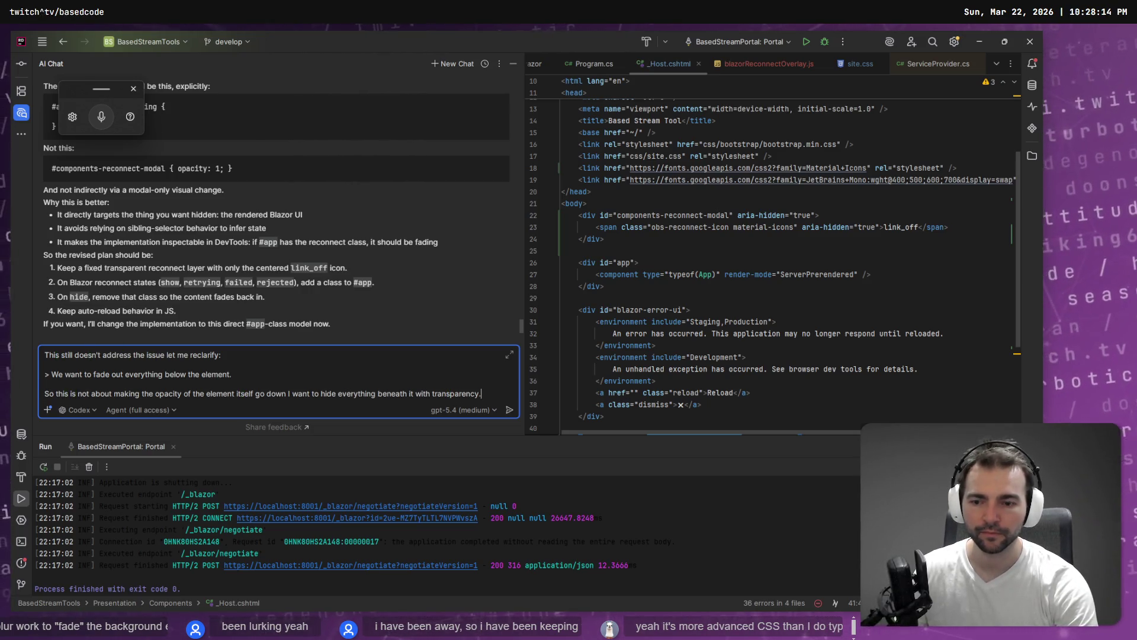
key("super+h")
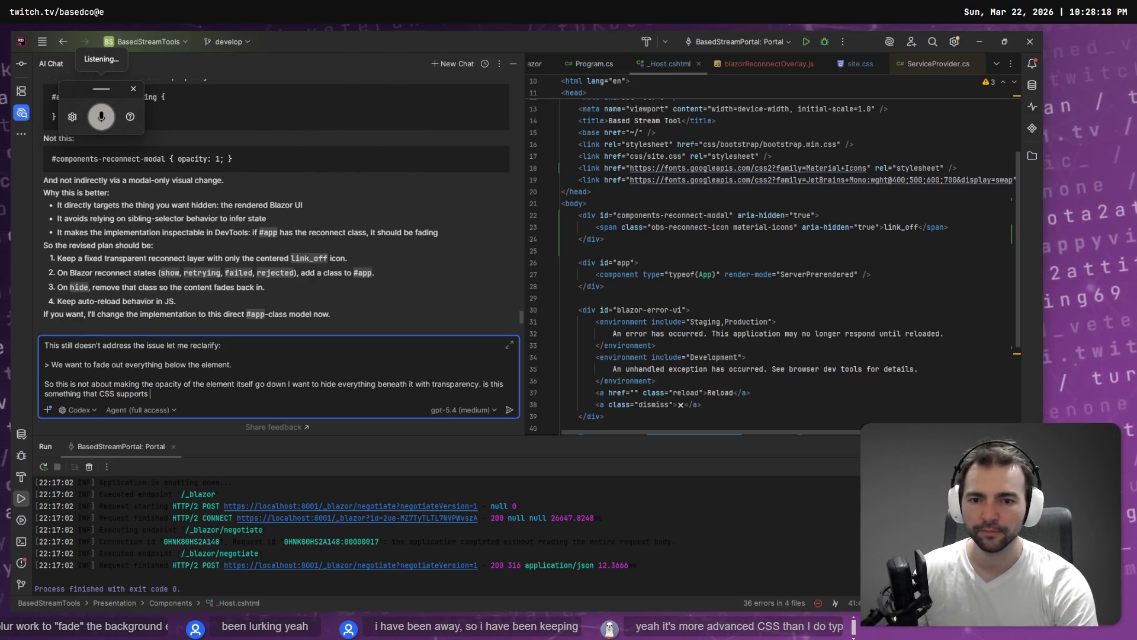
key("Return")
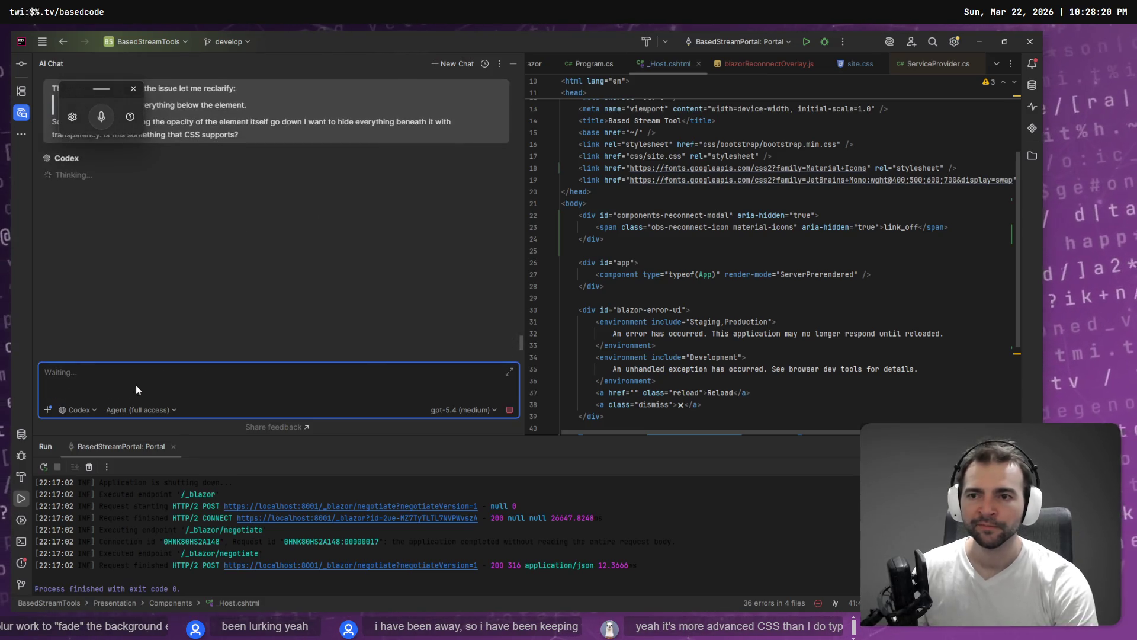
Step: Read Codex's reply that CSS can't make underlying content transparent, highlighting the fade-#app-directly suggestion
left_click(180, 224)
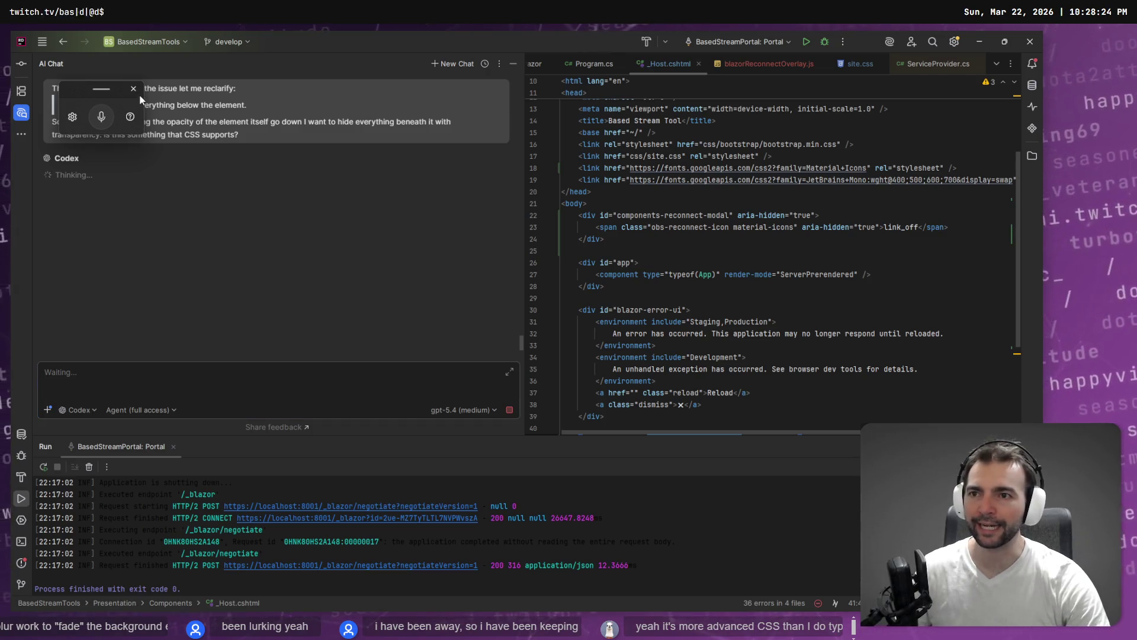
scroll(190, 232, "up", 2)
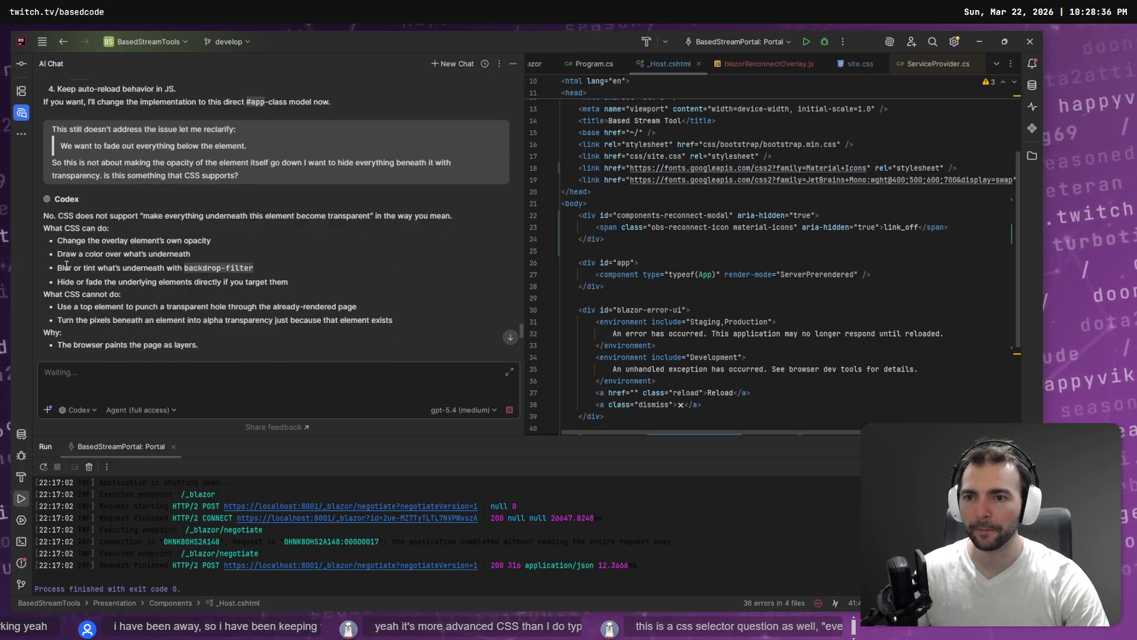
left_click_drag(64, 269, 171, 270)
left_click(79, 290)
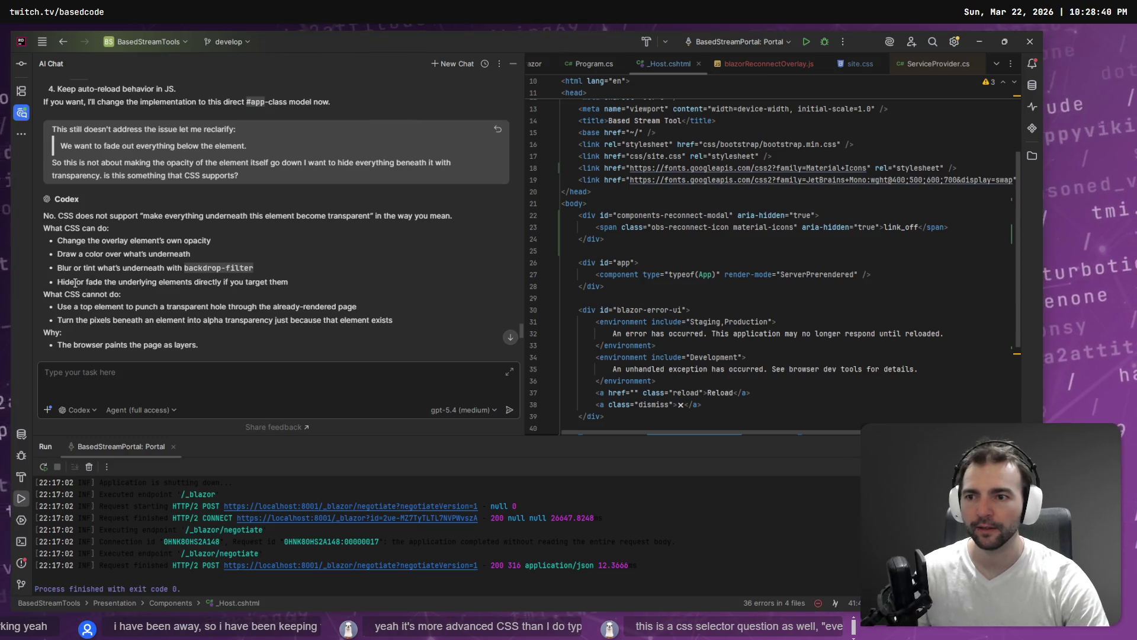
left_click_drag(75, 283, 221, 283)
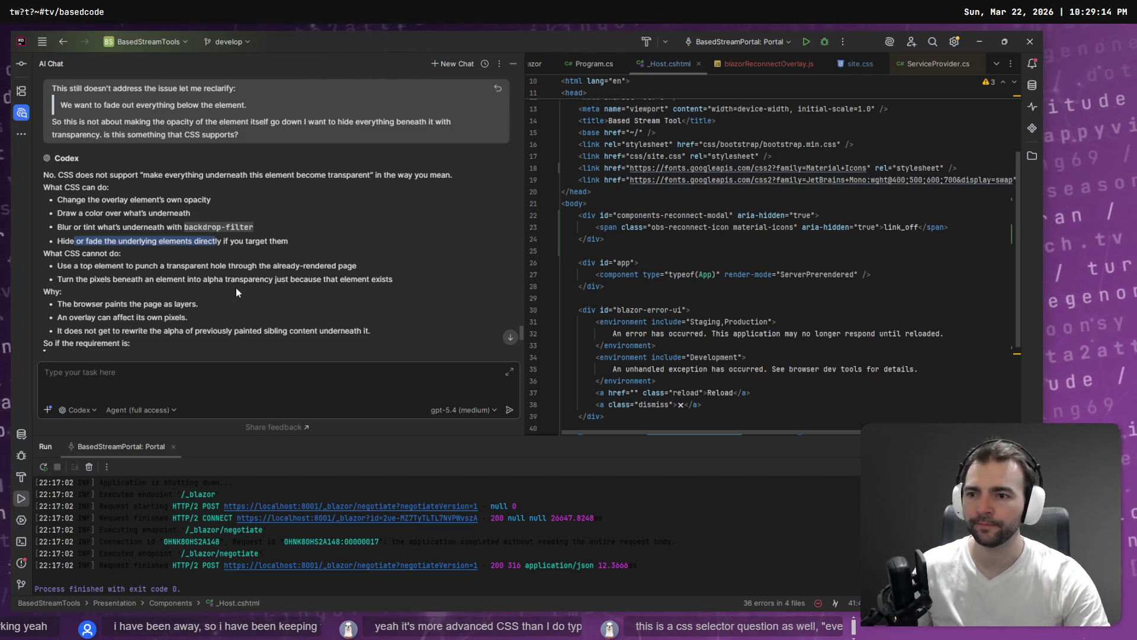
scroll(236, 287, "down", 5)
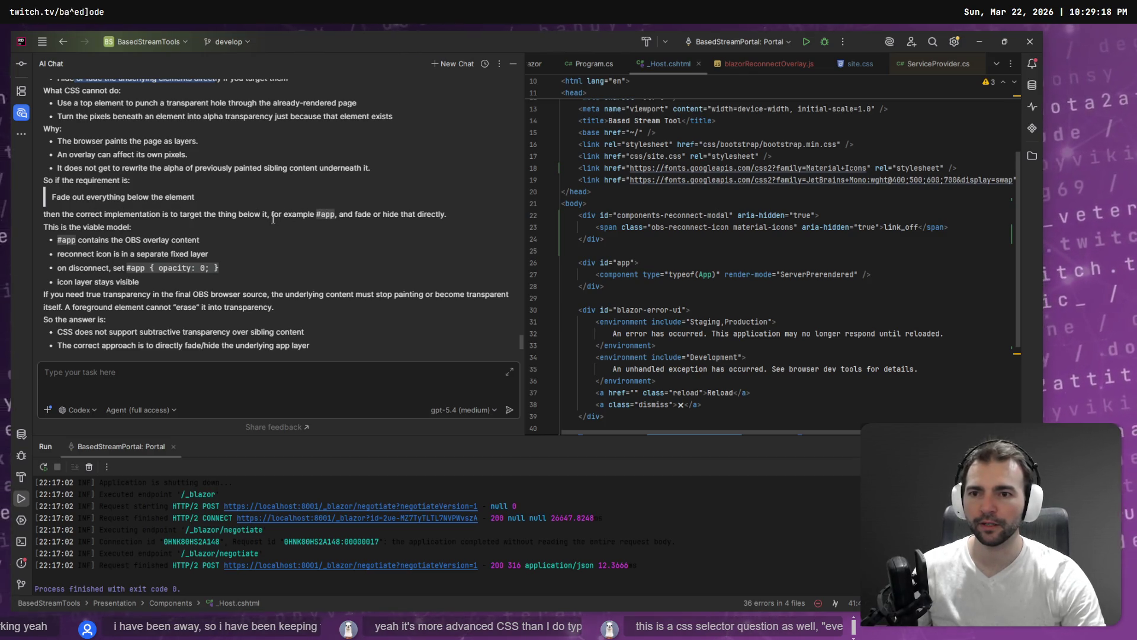
left_click(105, 375)
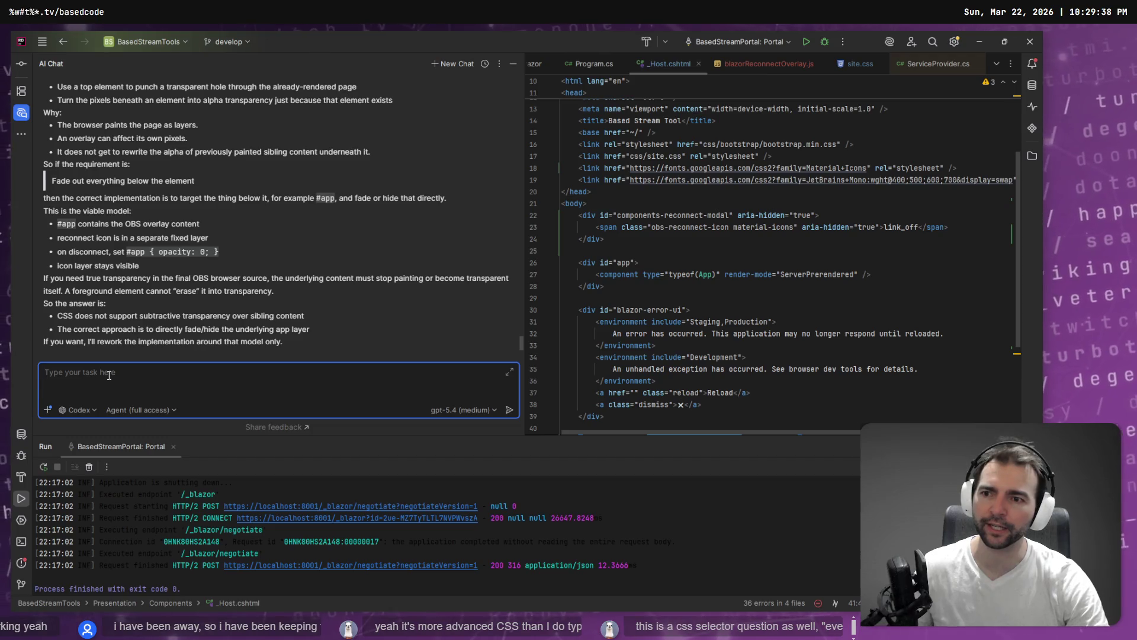
Step: Dictate a reply proposing recursively making every element transparent via Javascript or a selector
key("super+h")
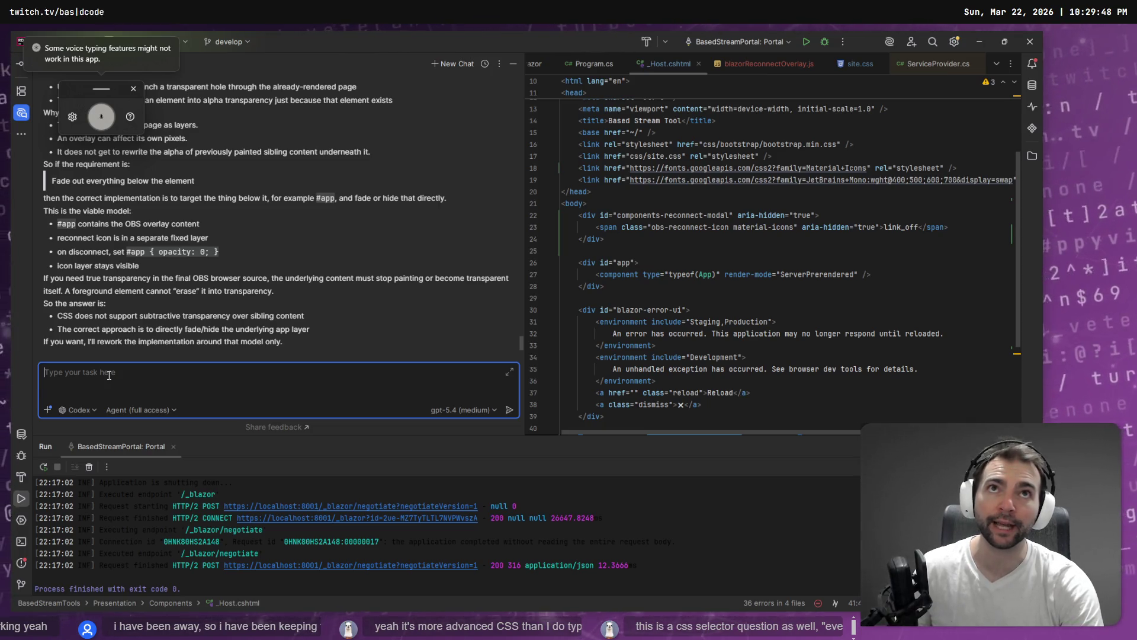
type("one thing that would achieve this effect is recursively going through all of the elements contained within A given element ")
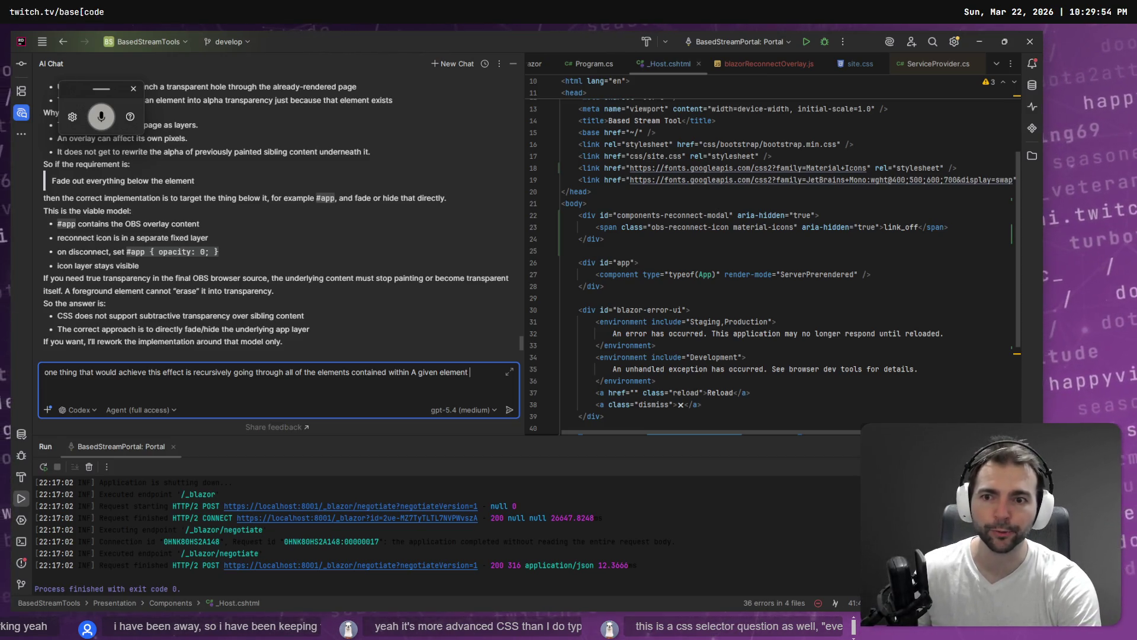
type("and applying C that makes those elements transparent")
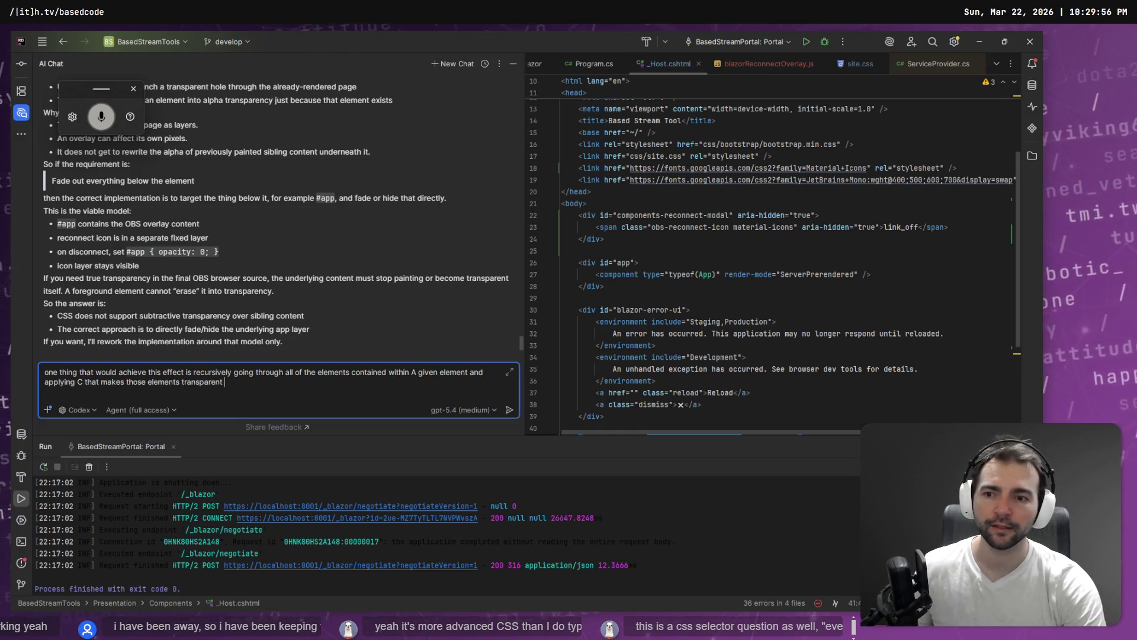
key("BackSpace")
type(".")
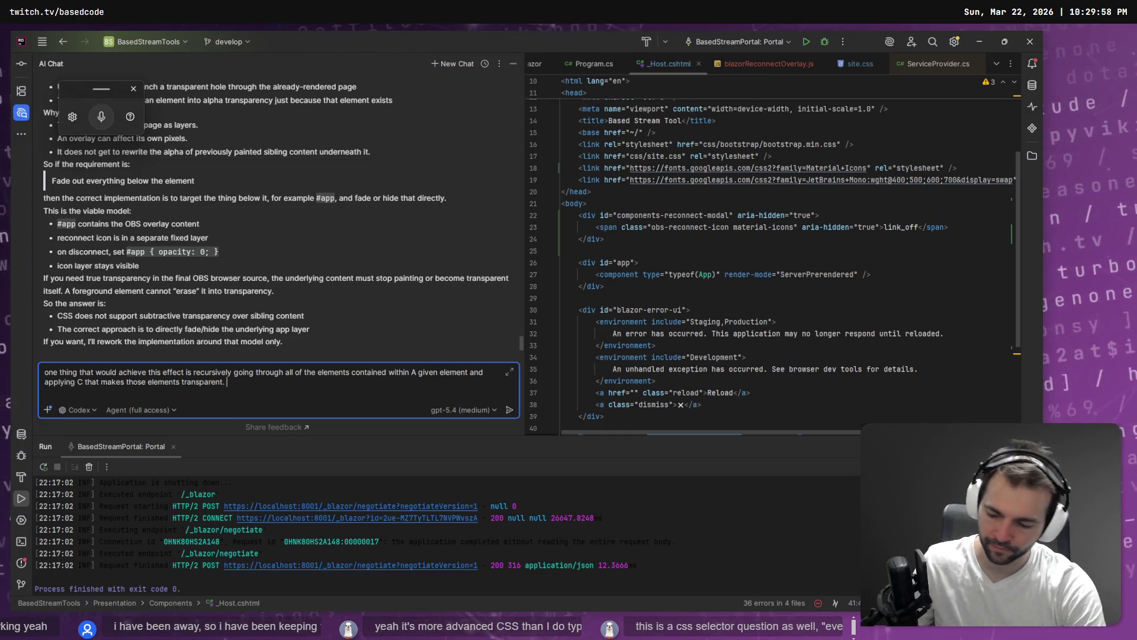
key("super+h")
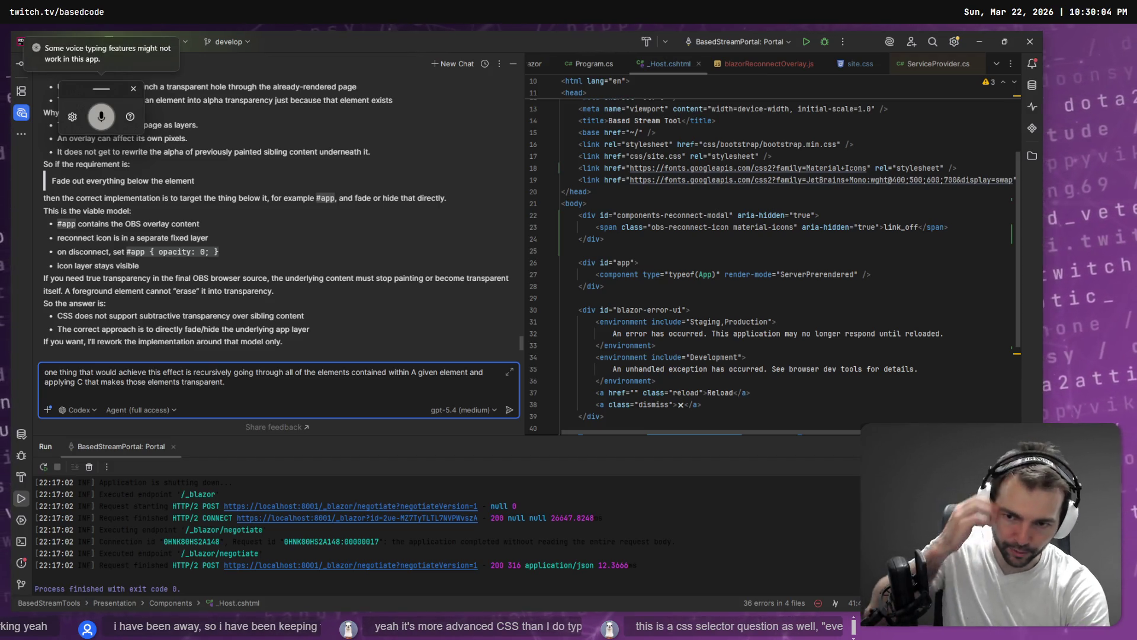
type("this could be done with Javascript or a selector let's examine this potential approach.")
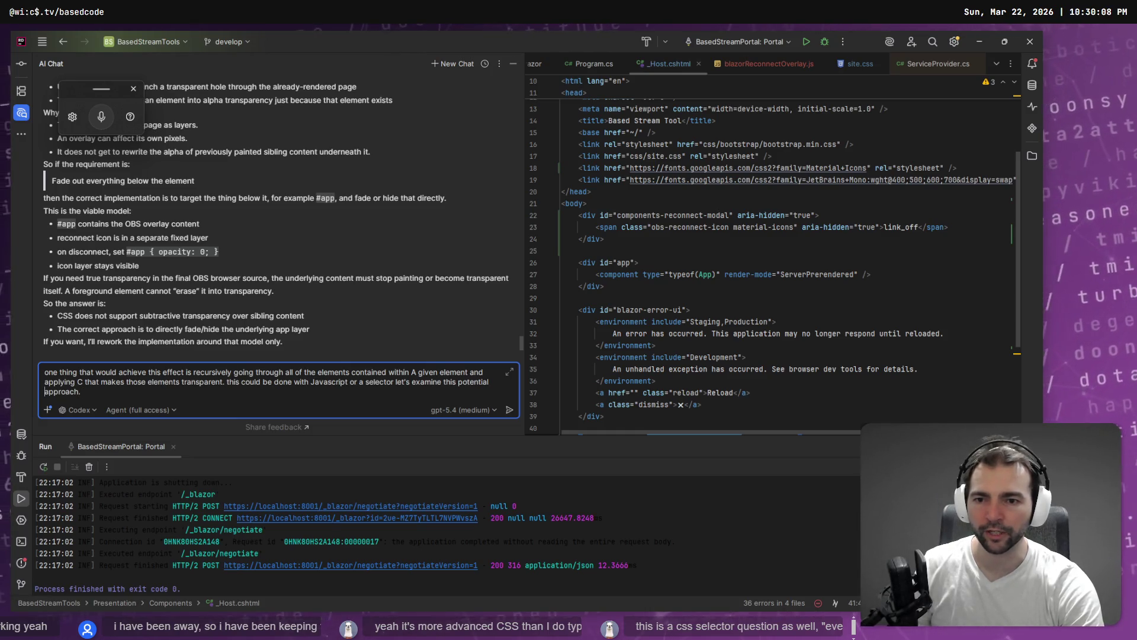
Step: Reword it to 'might be possible with jquery or a css' selector and send it
double_click(312, 382)
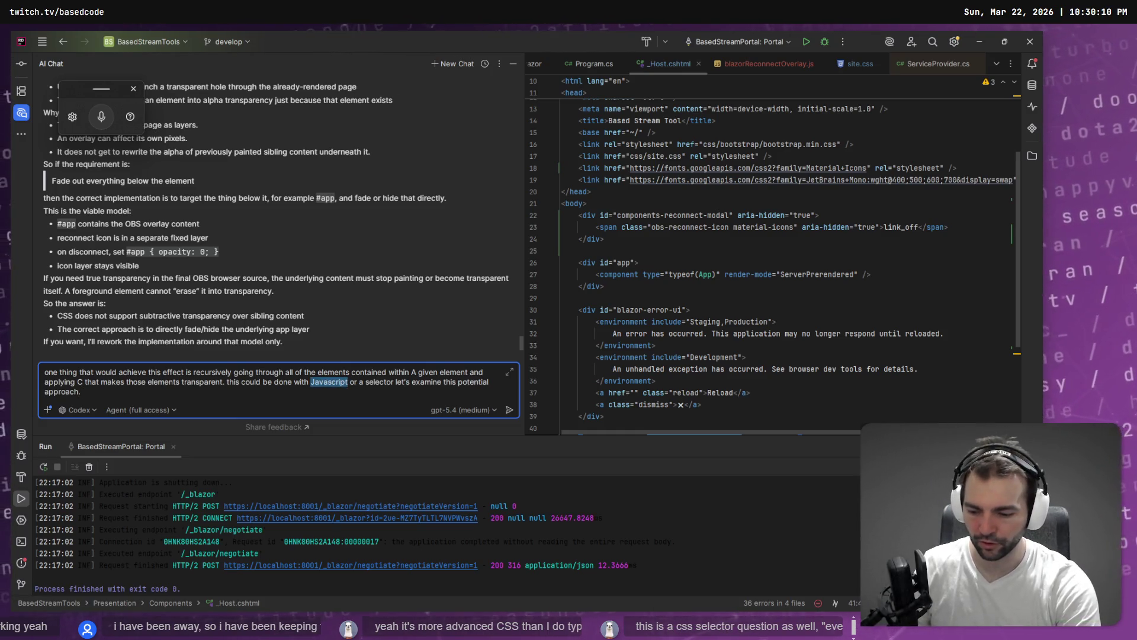
type("q")
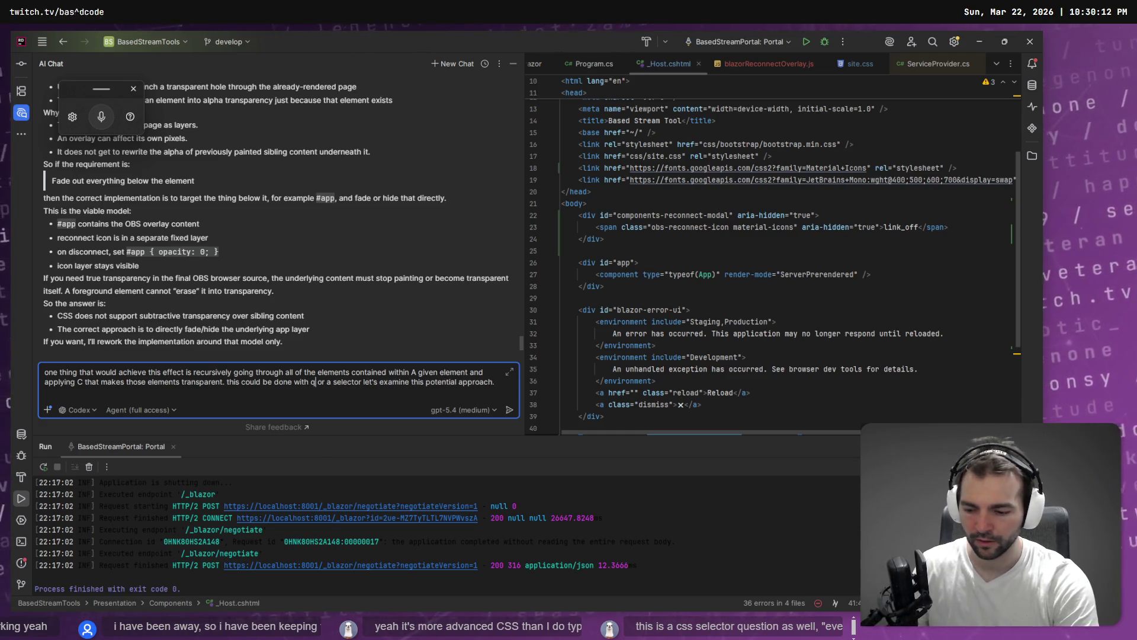
key("BackSpace")
type("jquerty")
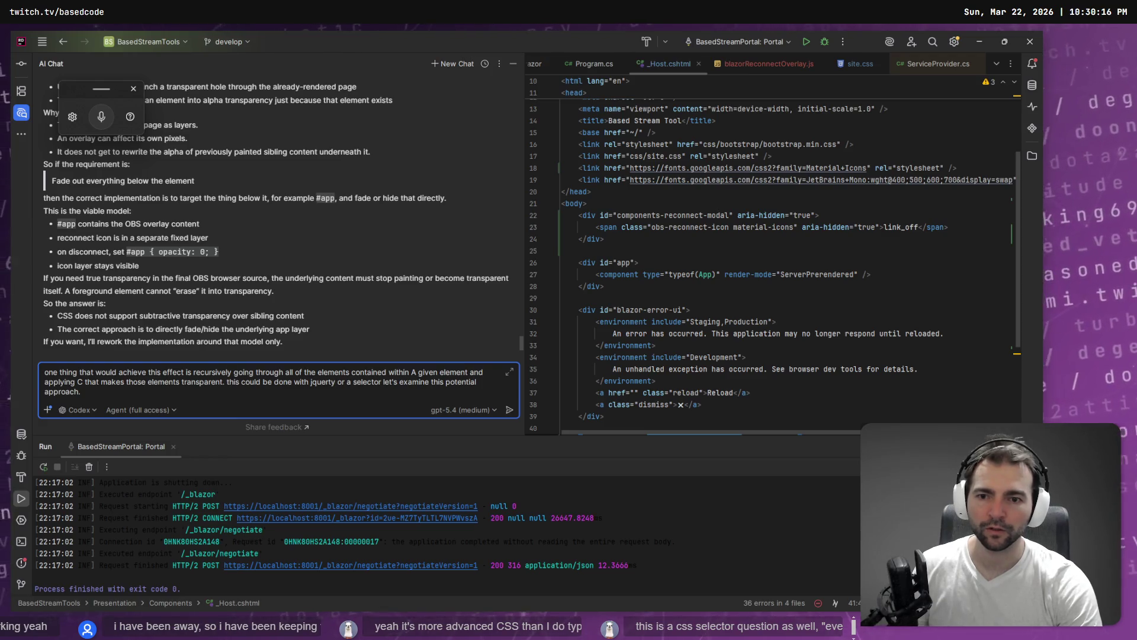
type(" or a css")
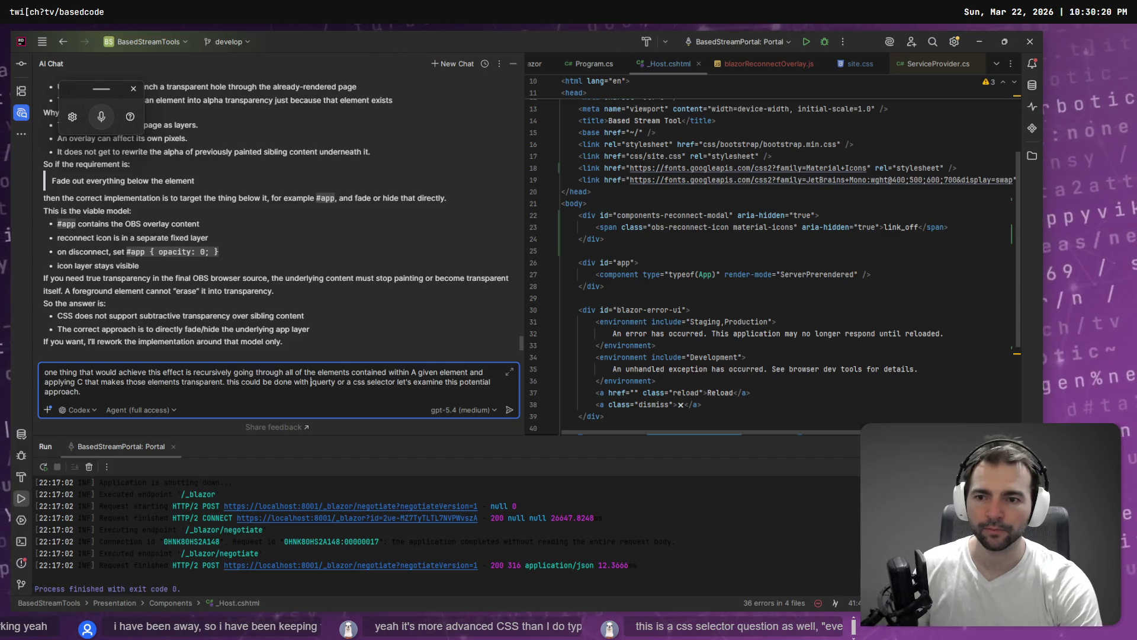
double_click(250, 382)
type("might be p")
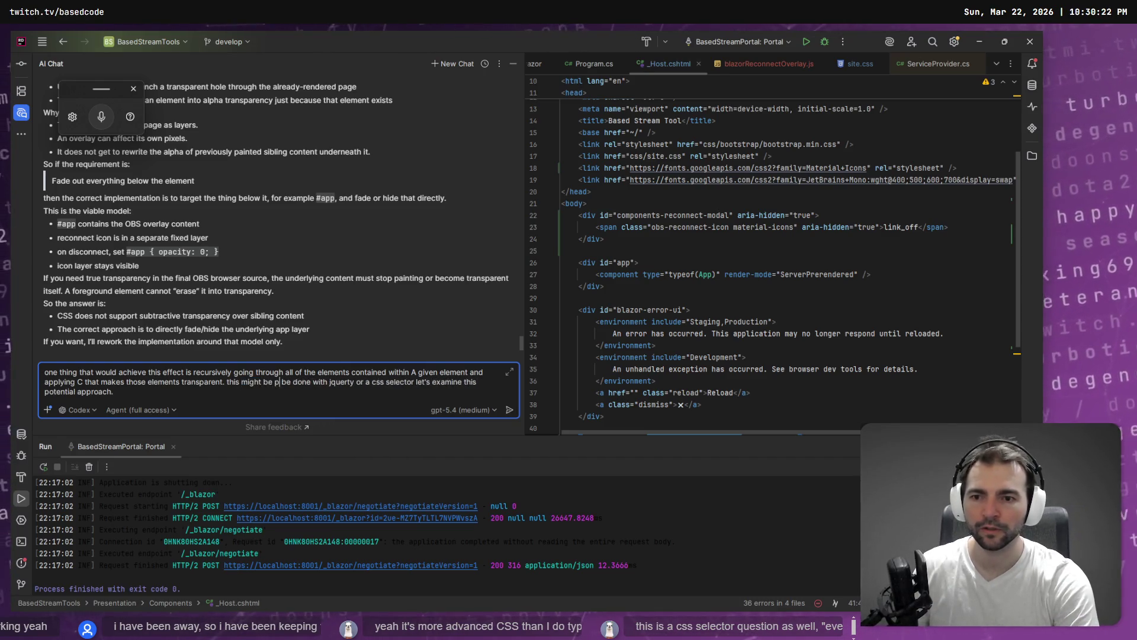
type("ossible with")
key("Delete")
key("Delete")
key("Delete")
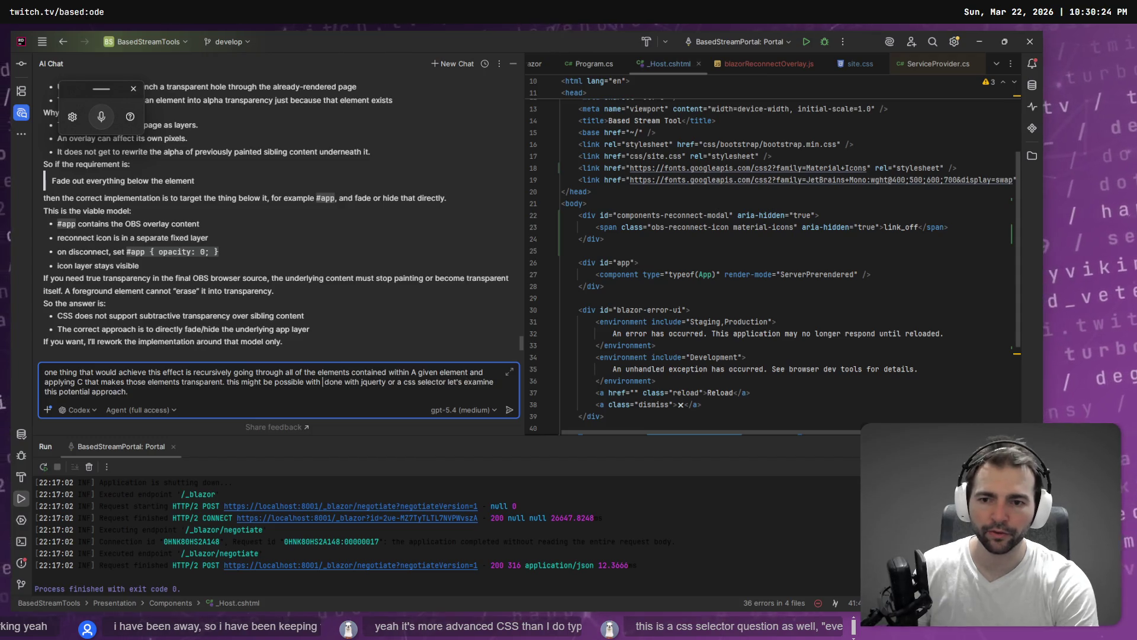
key("Delete")
key("Delete")
key("Delete")
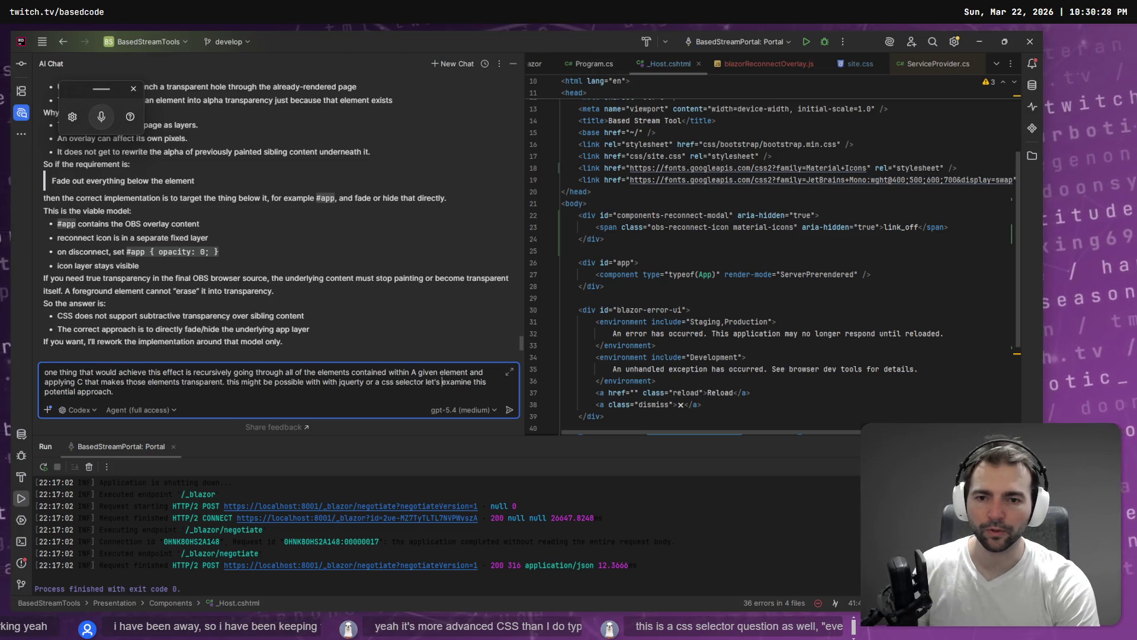
type("pl")
key("Return")
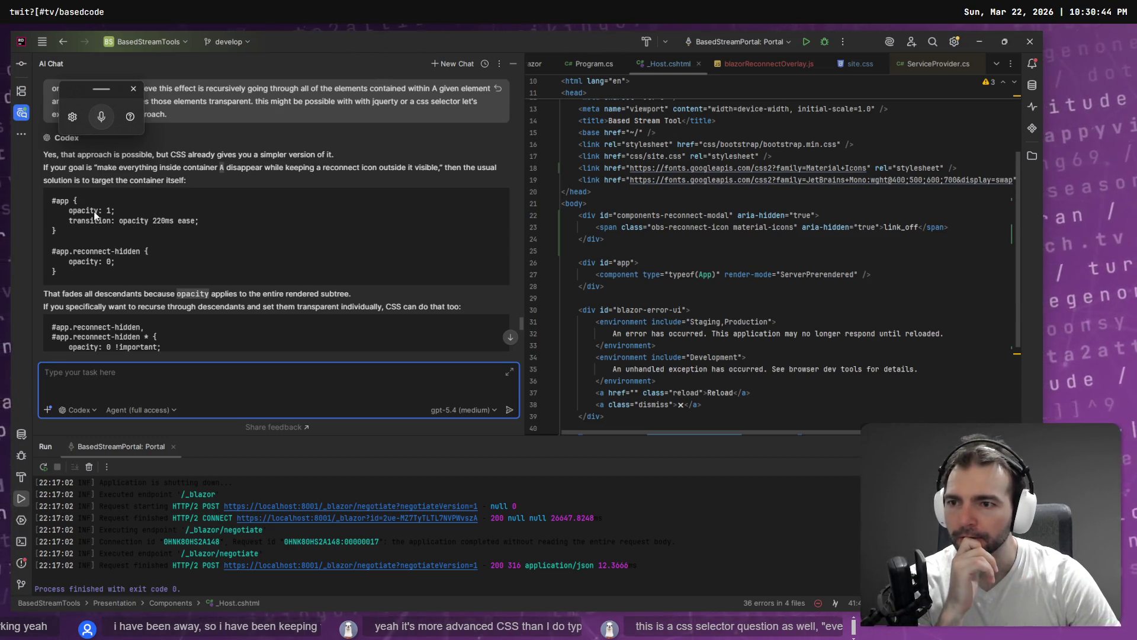
Step: Read Codex's answer, highlighting 'opacity', the descendant CSS rule and 'usually worse than fading'
scroll(119, 208, "down", 1)
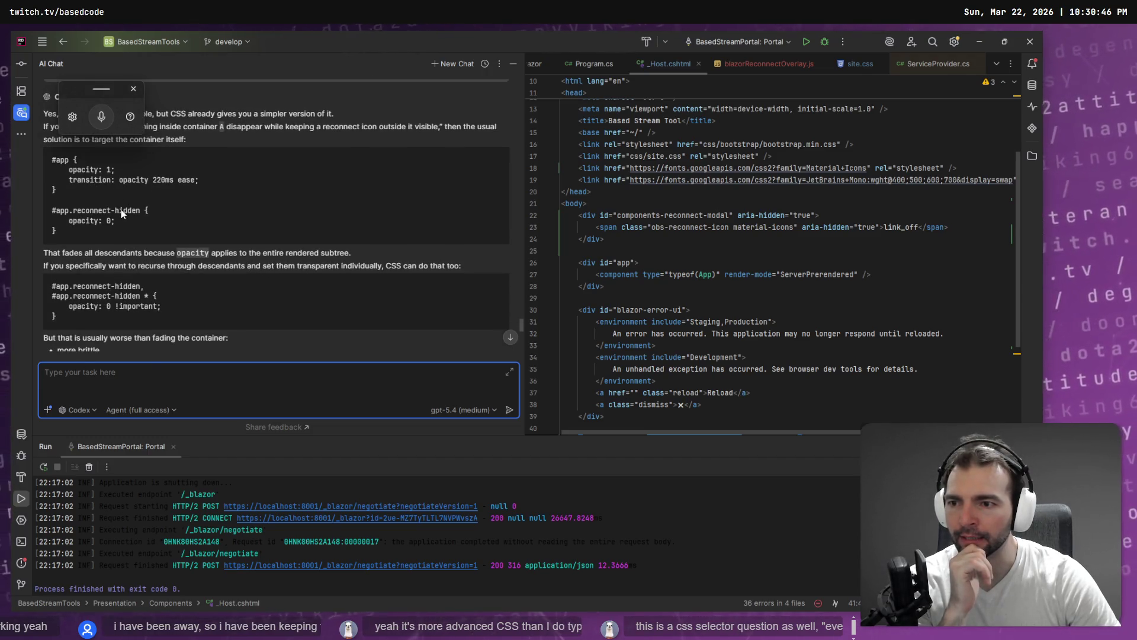
double_click(192, 253)
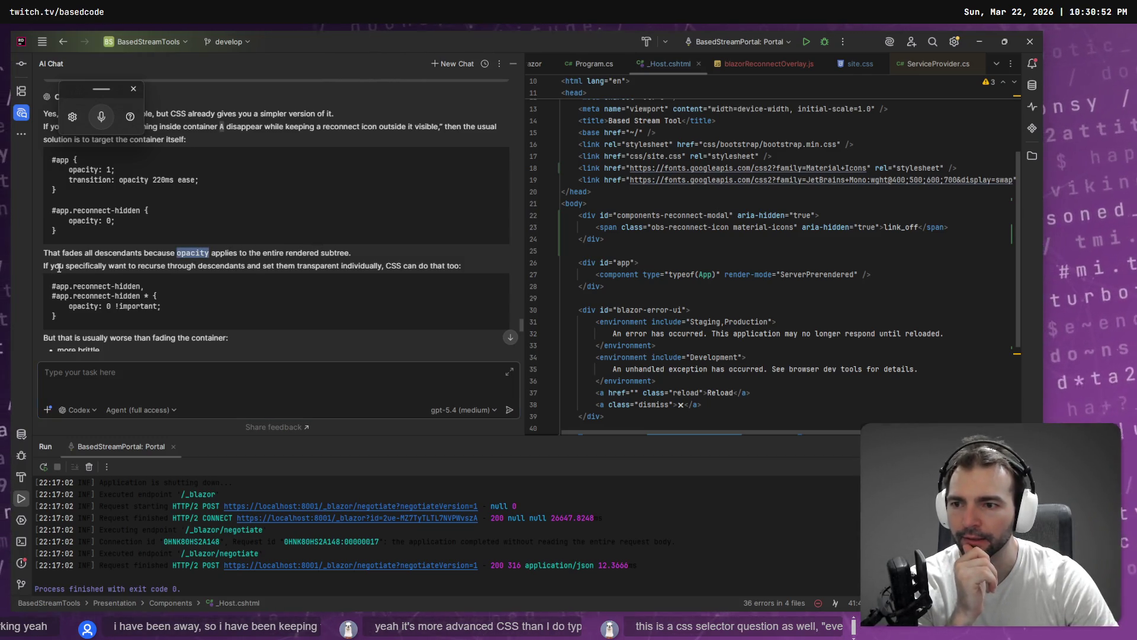
triple_click(75, 289)
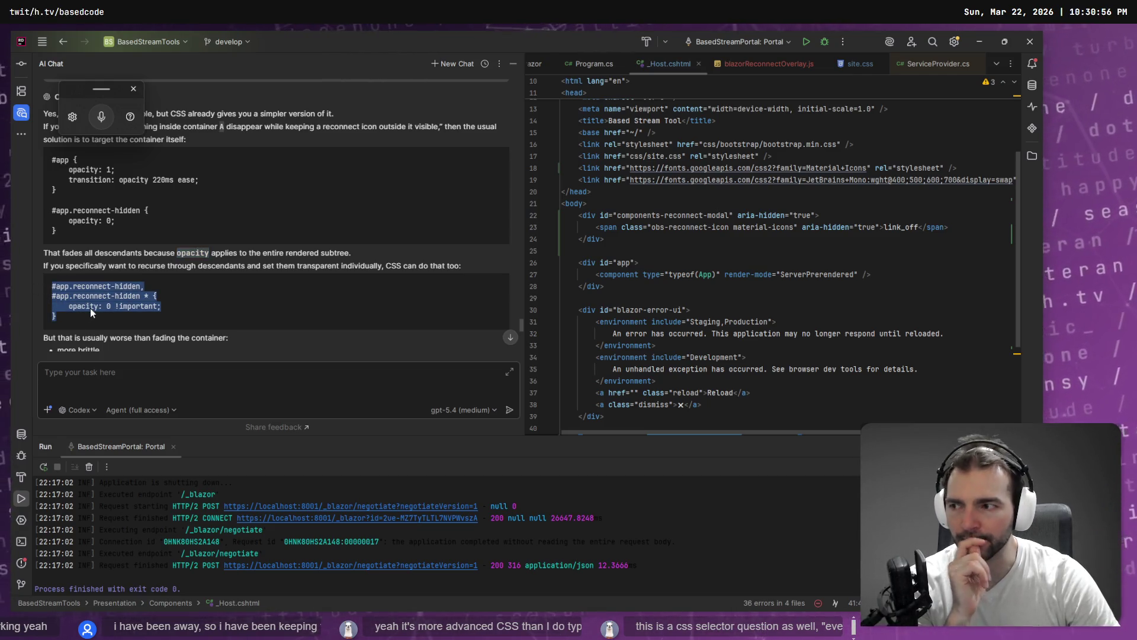
scroll(89, 306, "down", 3)
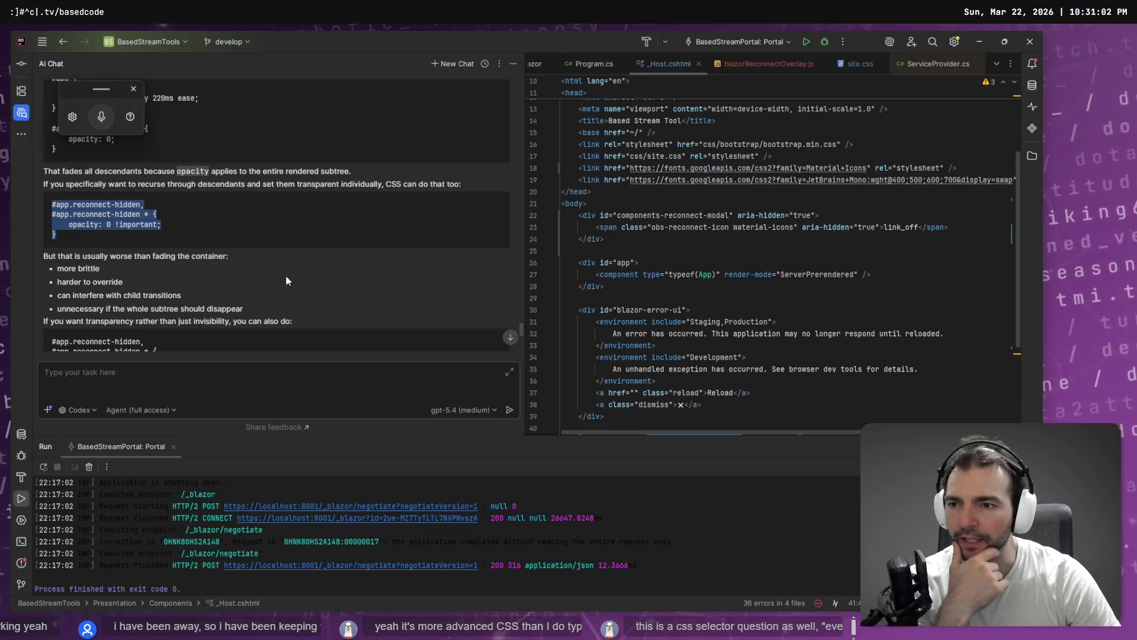
left_click_drag(83, 256, 174, 257)
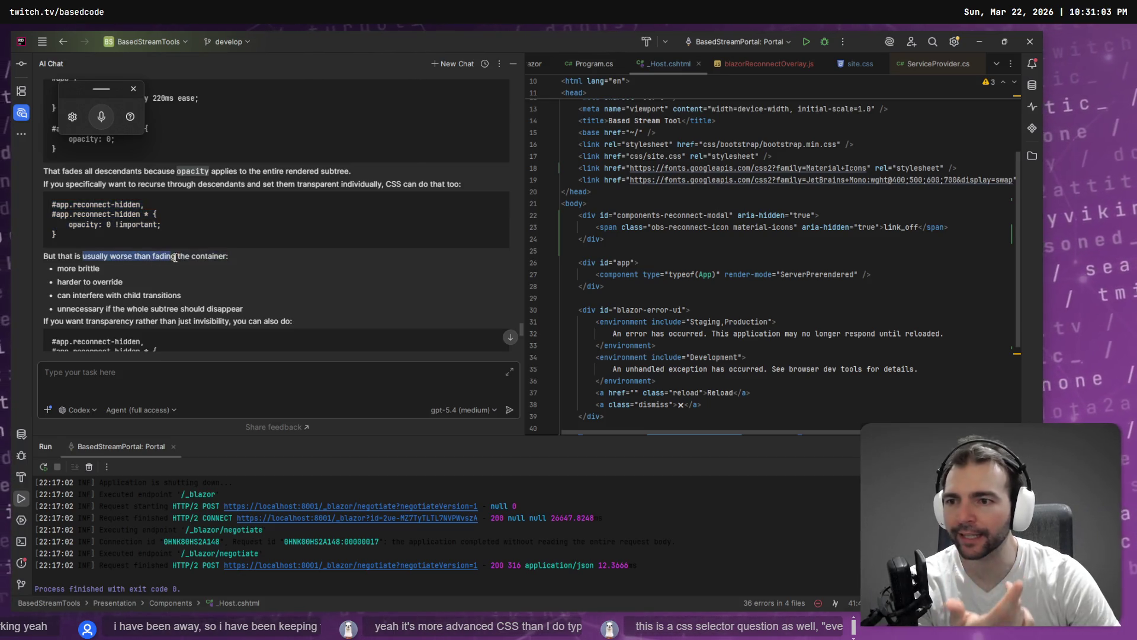
left_click(248, 254)
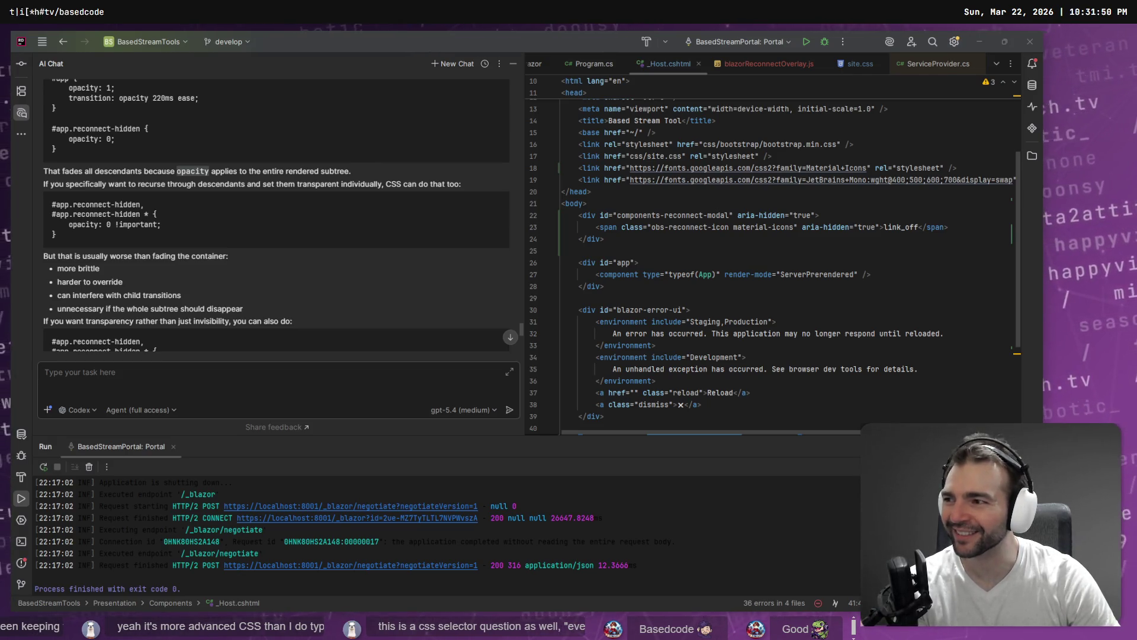
scroll(200, 287, "down", 5)
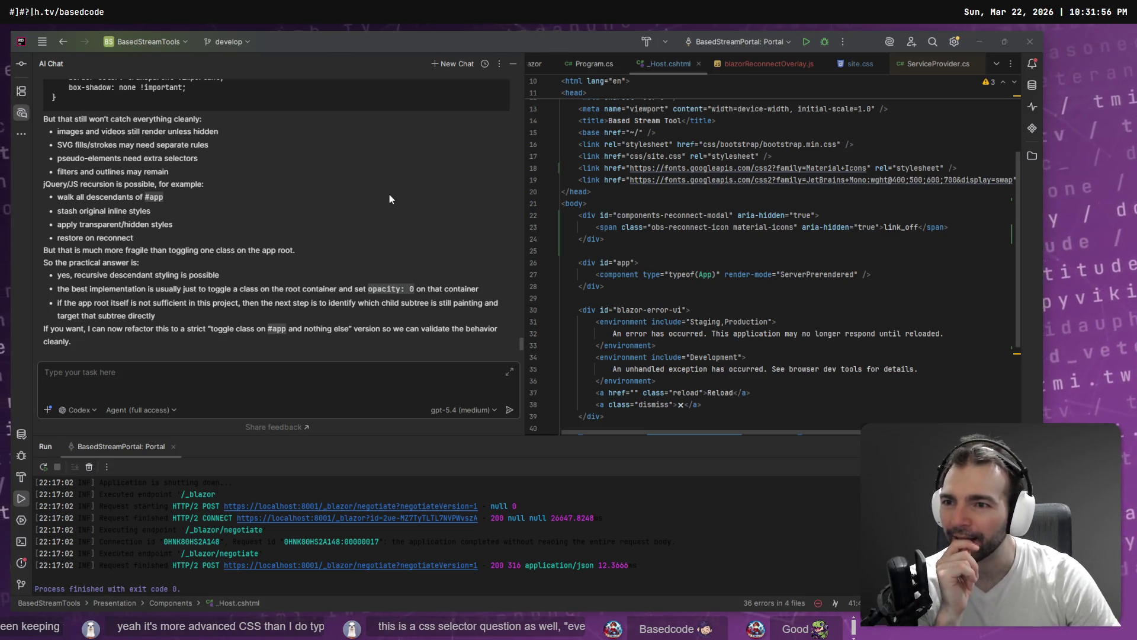
scroll(390, 194, "up", 10)
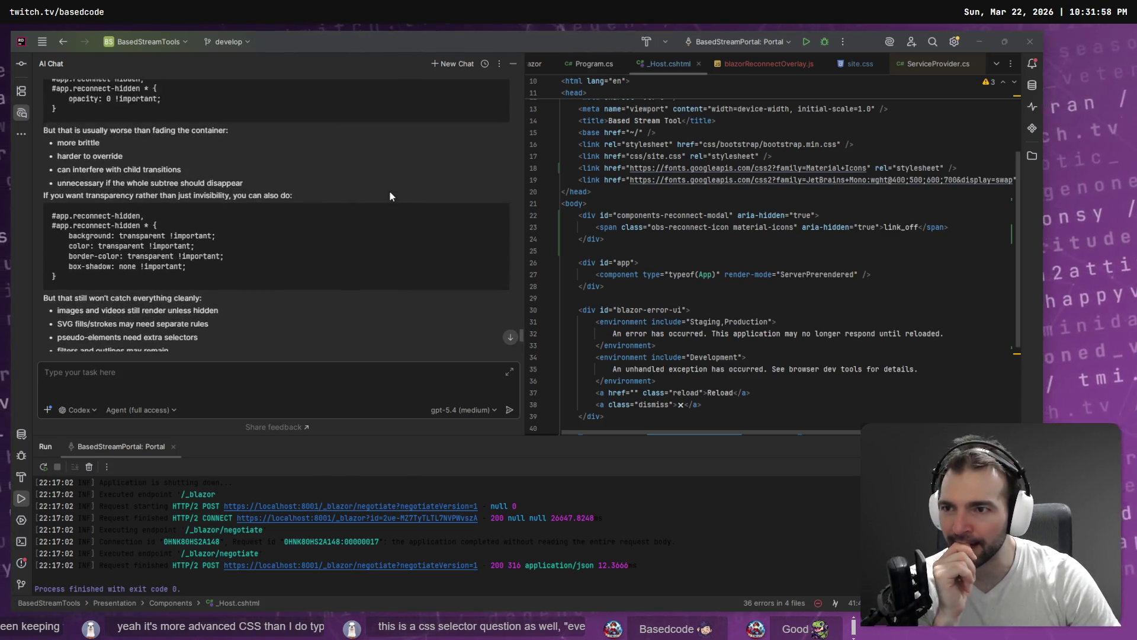
scroll(390, 195, "up", 4)
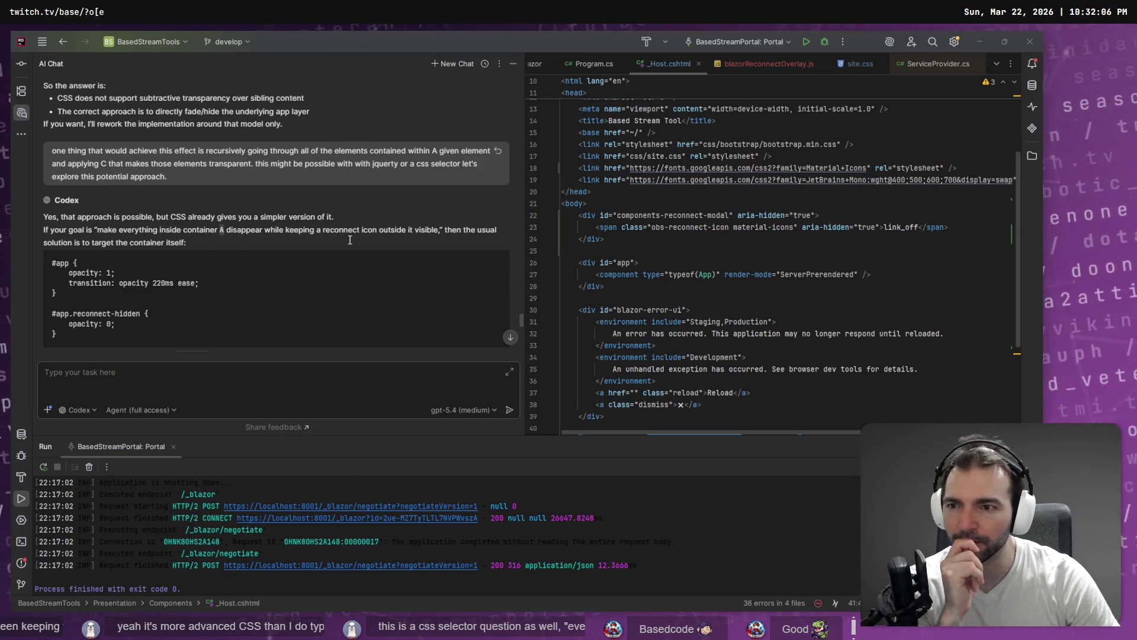
scroll(173, 243, "down", 4)
left_click(185, 247)
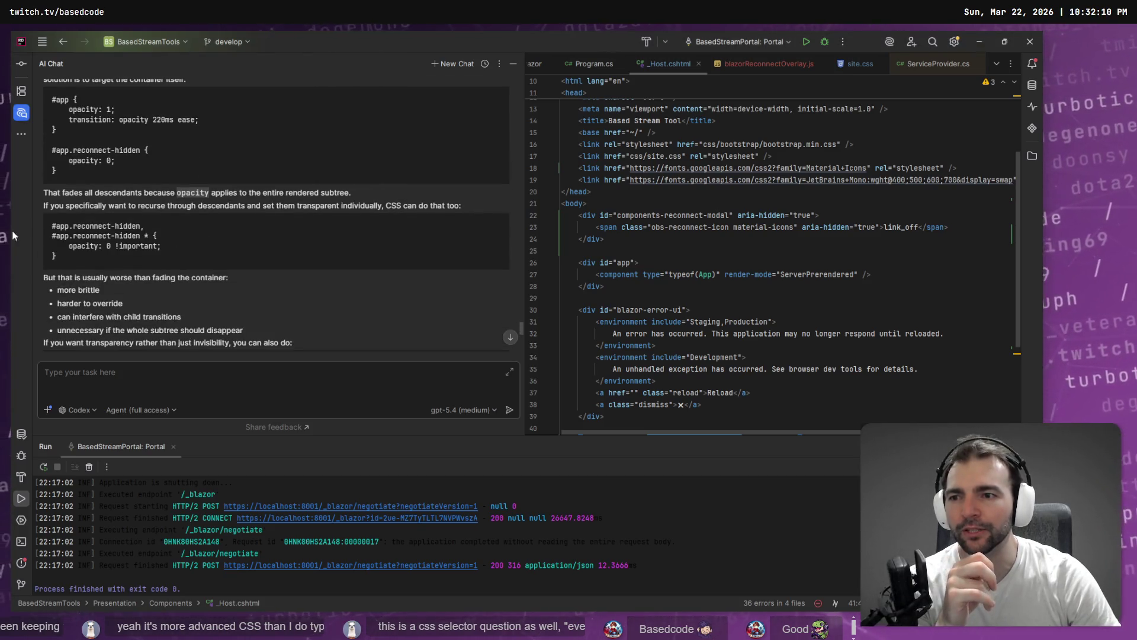
scroll(55, 226, "down", 10)
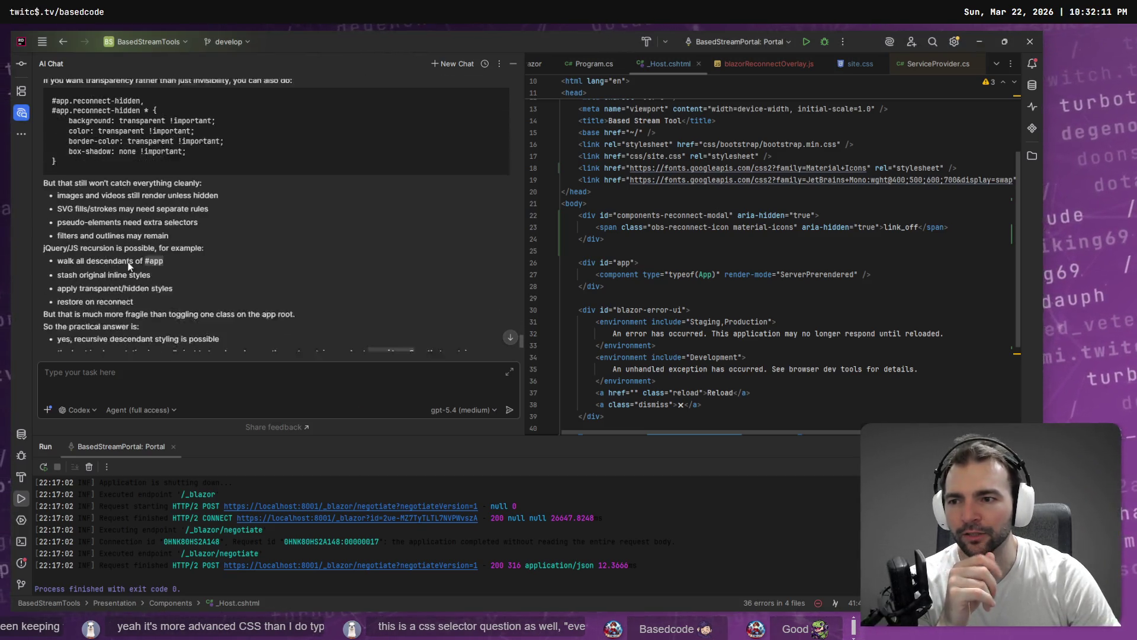
left_click(98, 385)
scroll(37, 210, "up", 2)
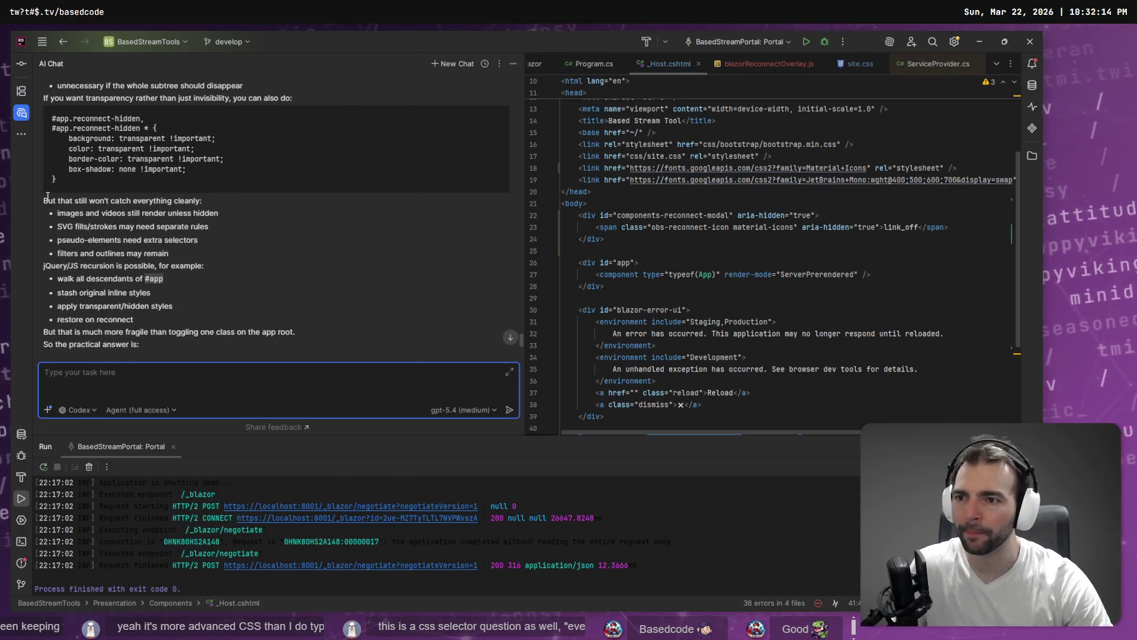
left_click(38, 210)
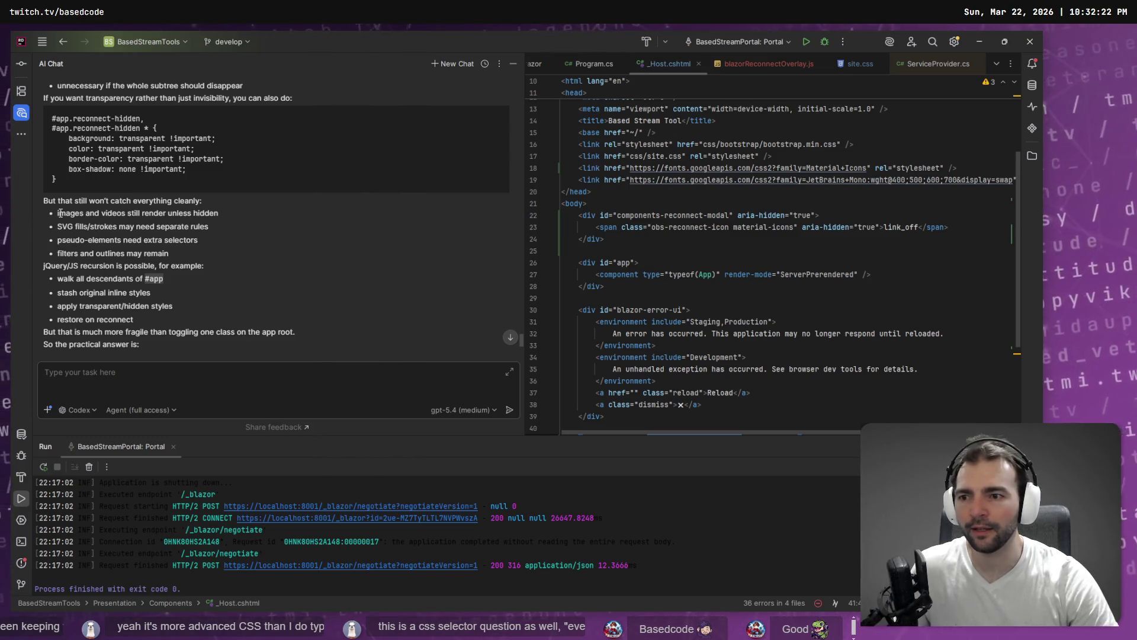
left_click(93, 378)
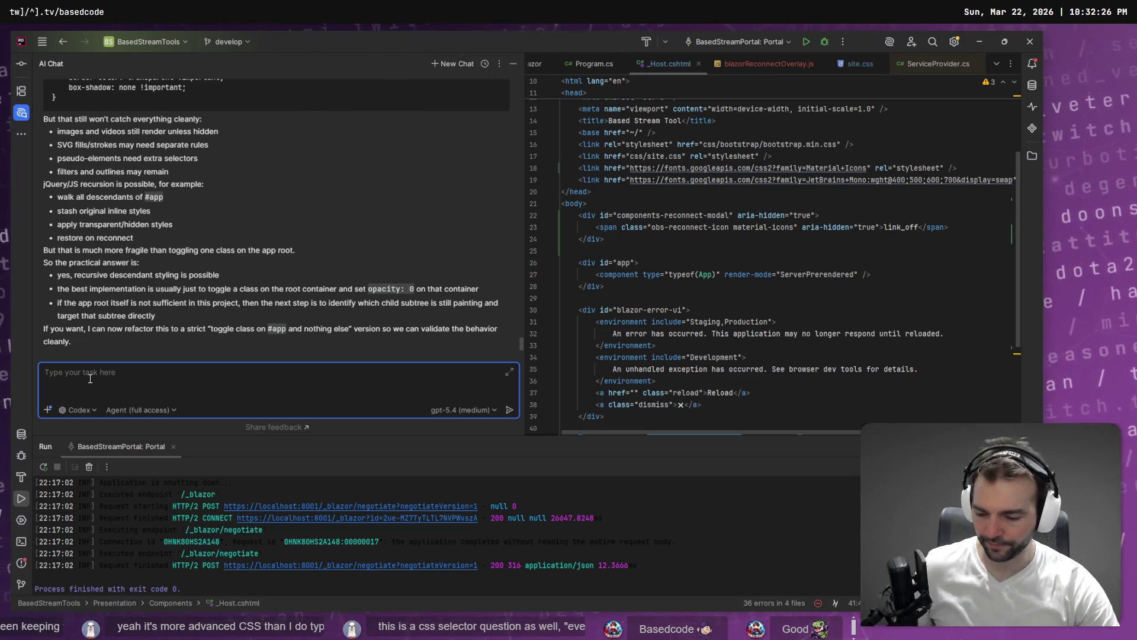
Step: Dictate a reply about wrapping content in a fading container, capitalising its first letter to 'S'
key("super+h")
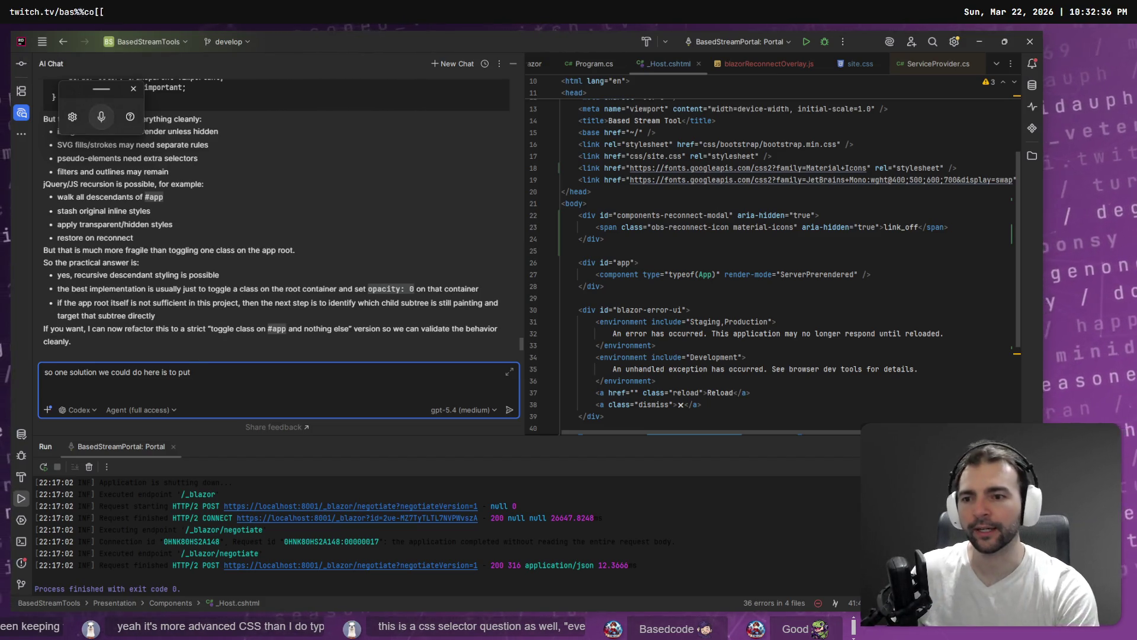
key("BackSpace")
key("BackSpace")
key("BackSpace")
key("super+h")
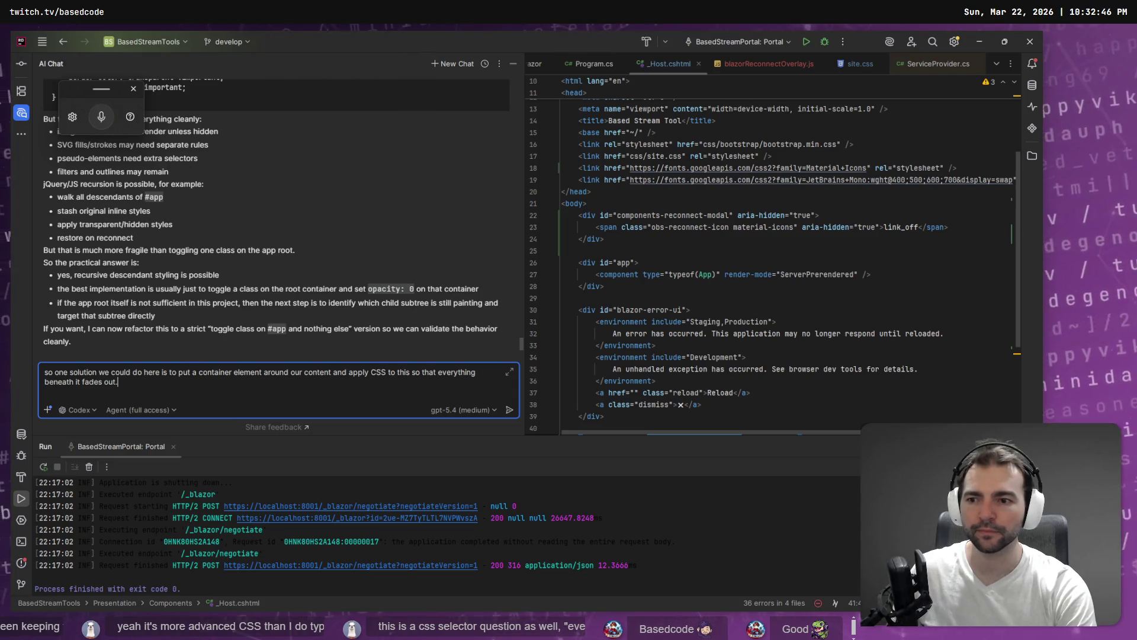
key("ctrl+Home")
key("shift+Right")
type("S")
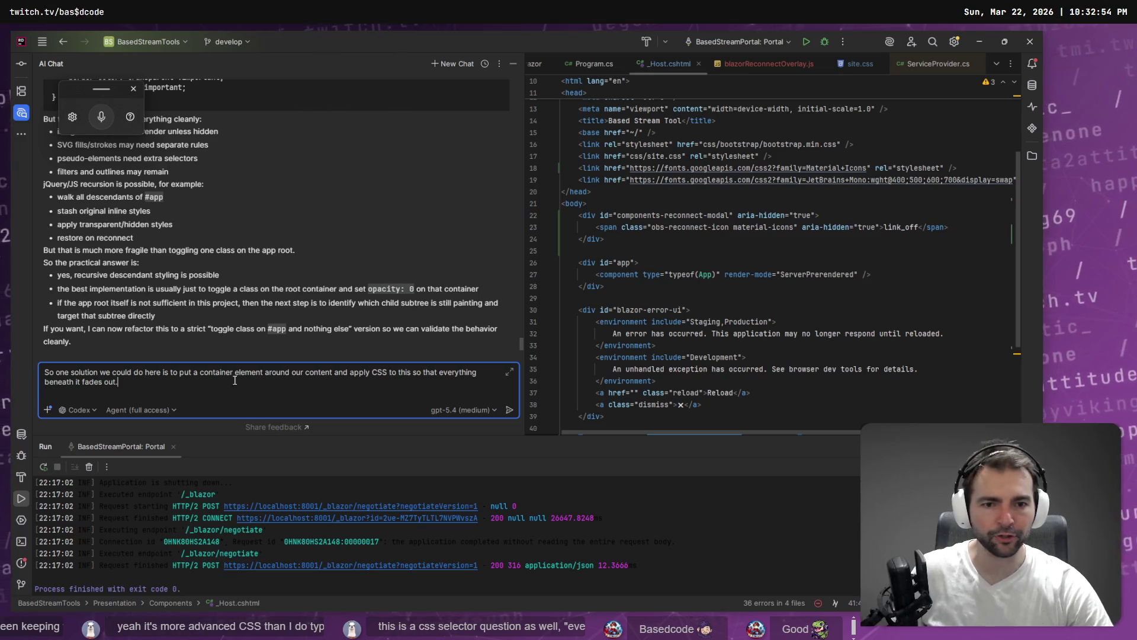
Step: Look over _Host.cshtml and Program.cs, then put the caret back in _Host.cshtml
left_click(781, 333)
scroll(779, 333, "down", 2)
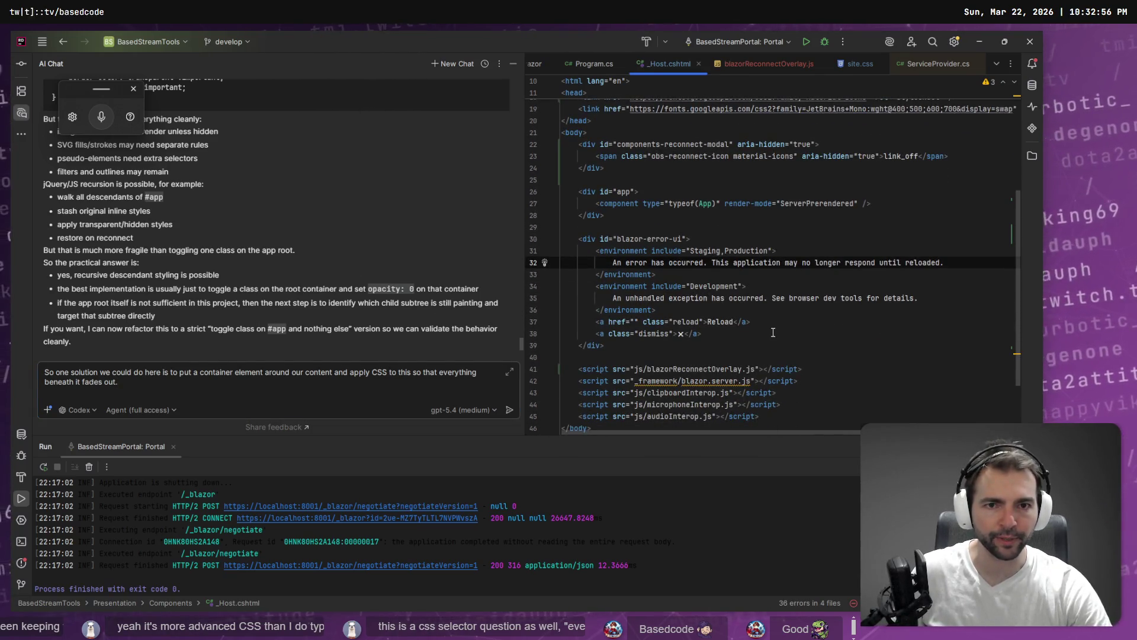
scroll(773, 333, "up", 6)
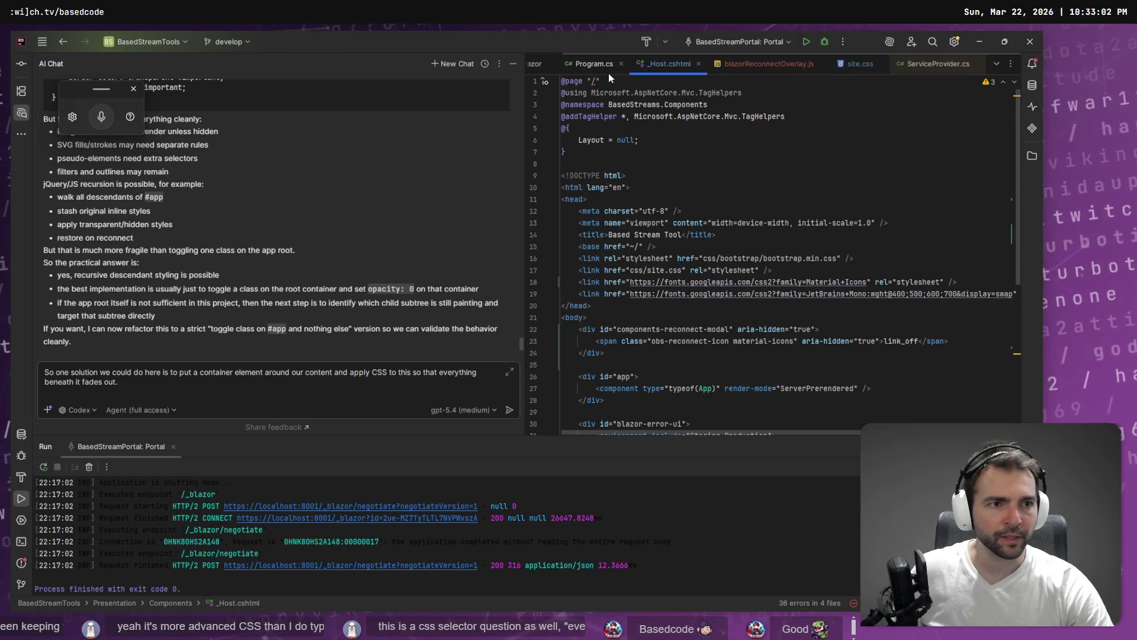
left_click(594, 64)
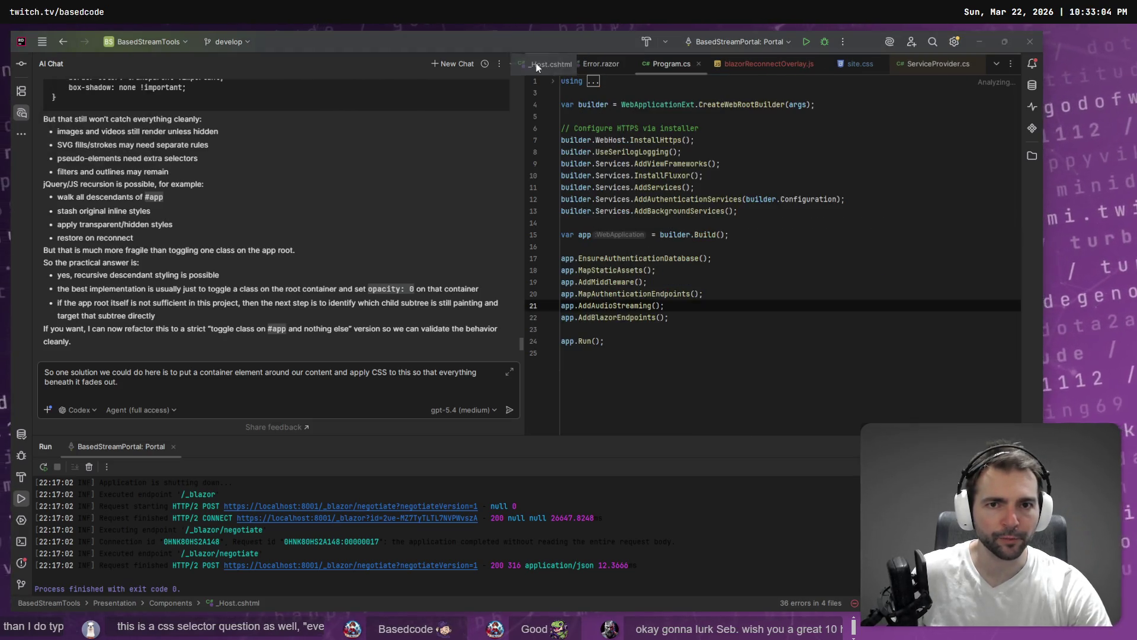
left_click(549, 64)
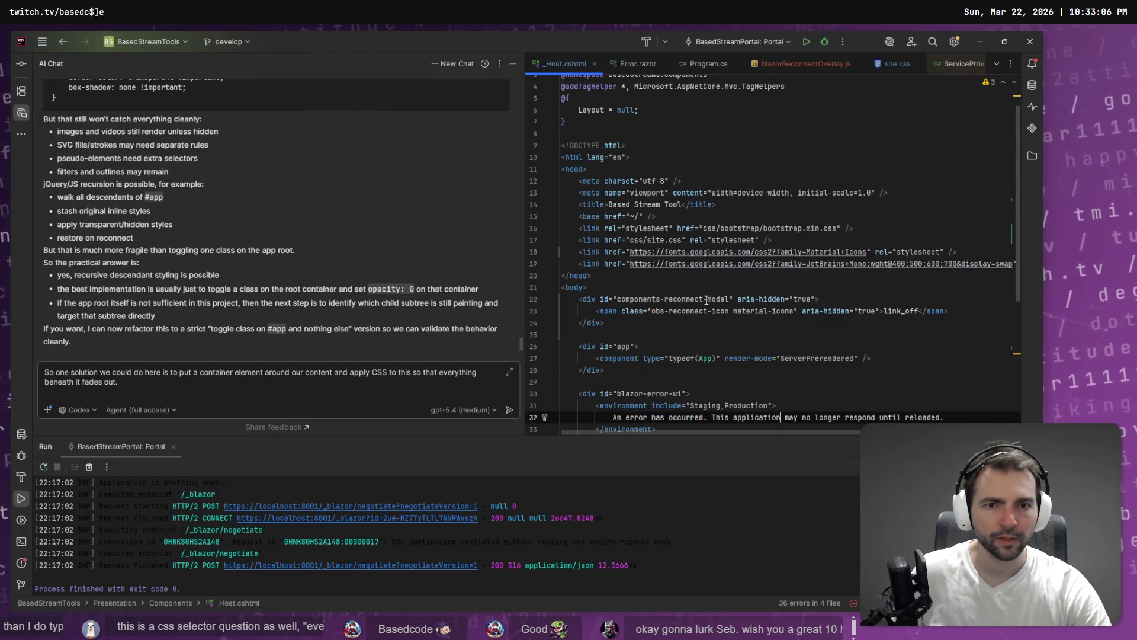
scroll(643, 132, "down", 3)
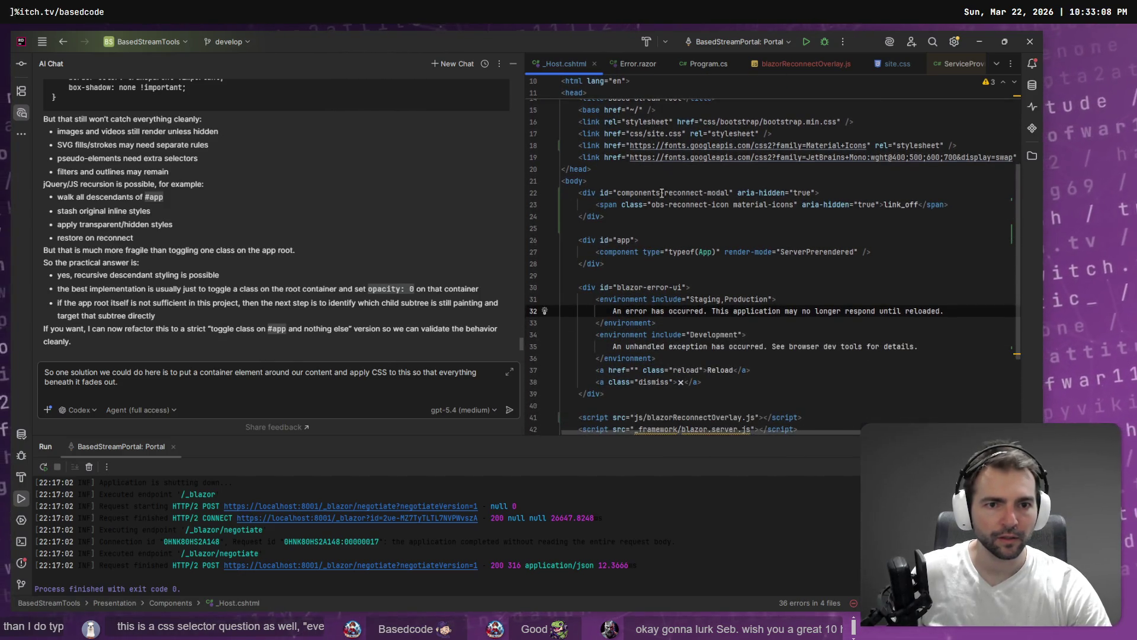
mouse_move(700, 195)
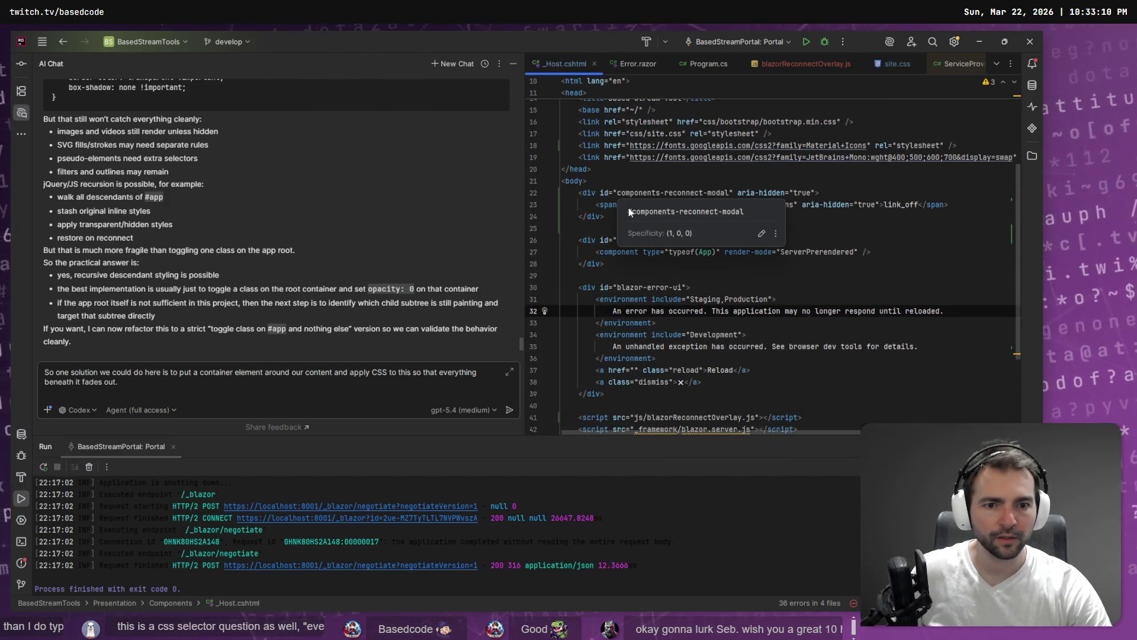
scroll(685, 370, "down", 4)
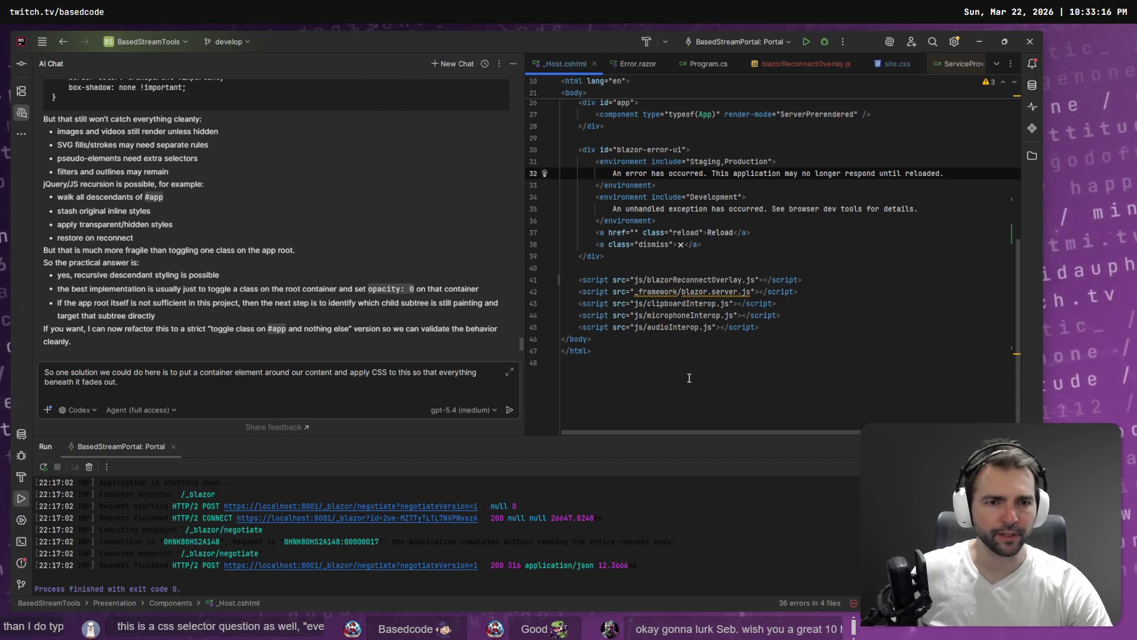
scroll(693, 343, "up", 8)
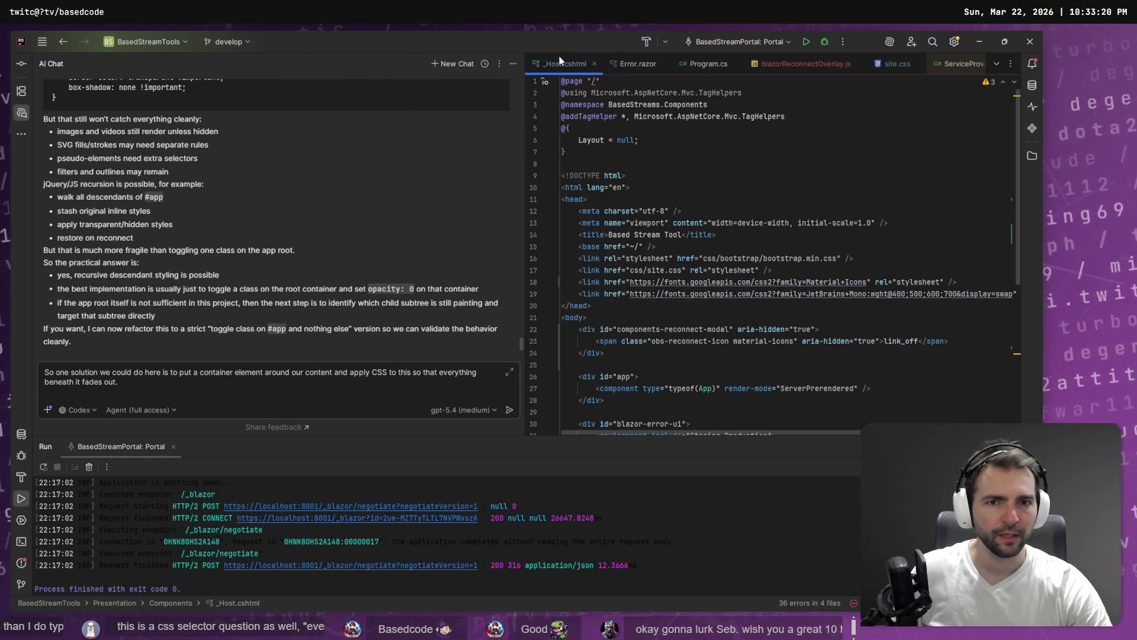
left_click(559, 164)
Step: Find '_Host' across the solution and scroll through its 108+ matches in 12+ files
key("ctrl+shift+f")
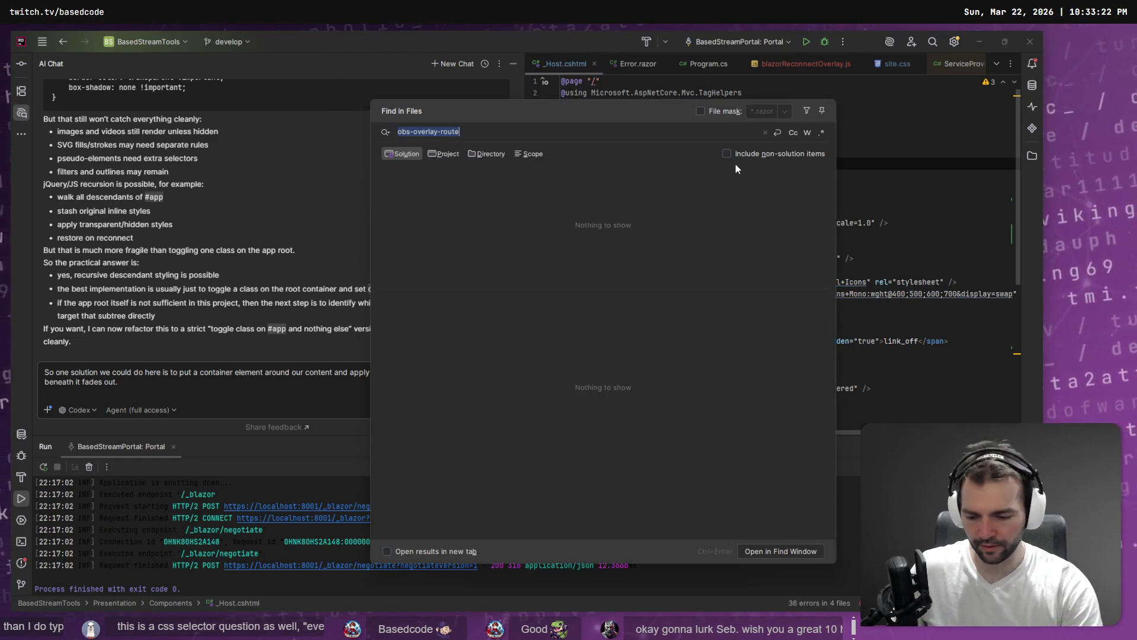
type("_")
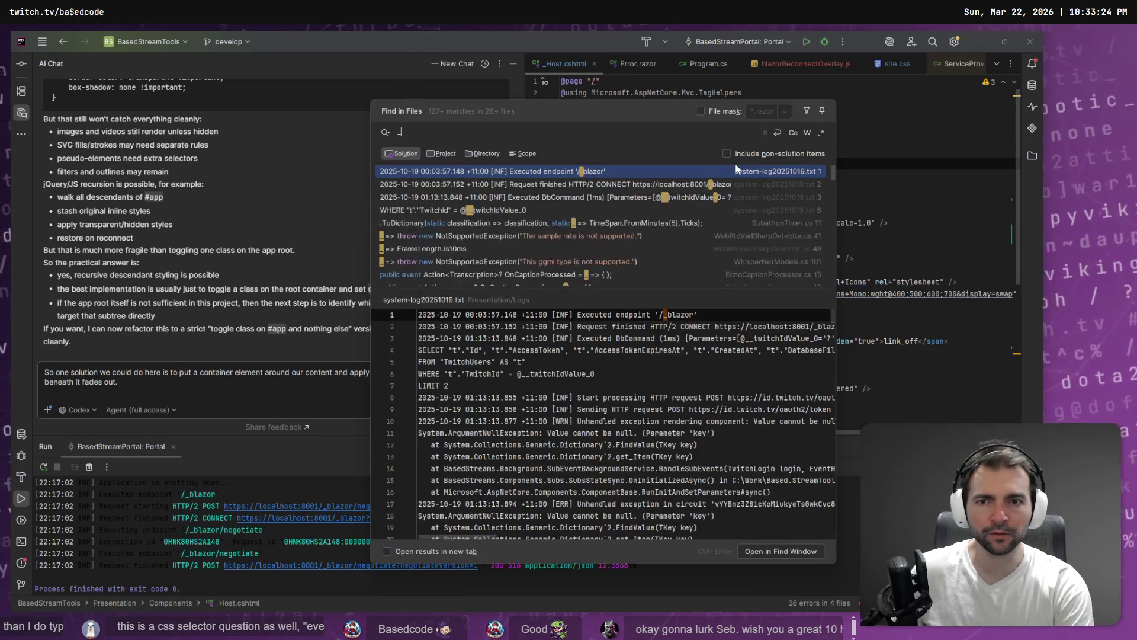
type("Host")
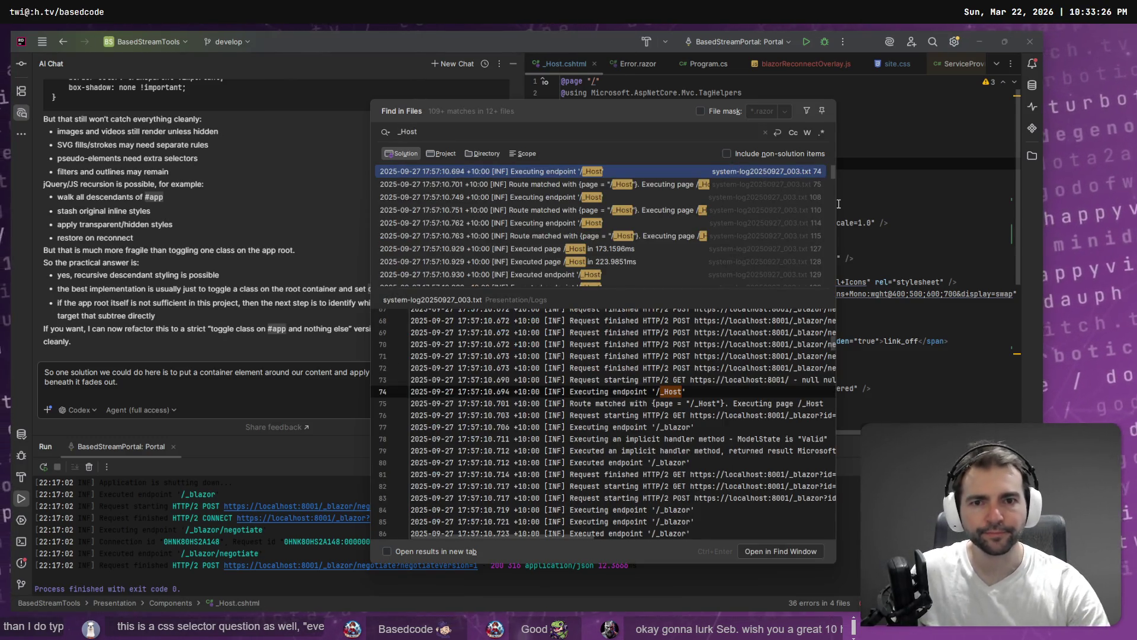
scroll(752, 214, "down", 10)
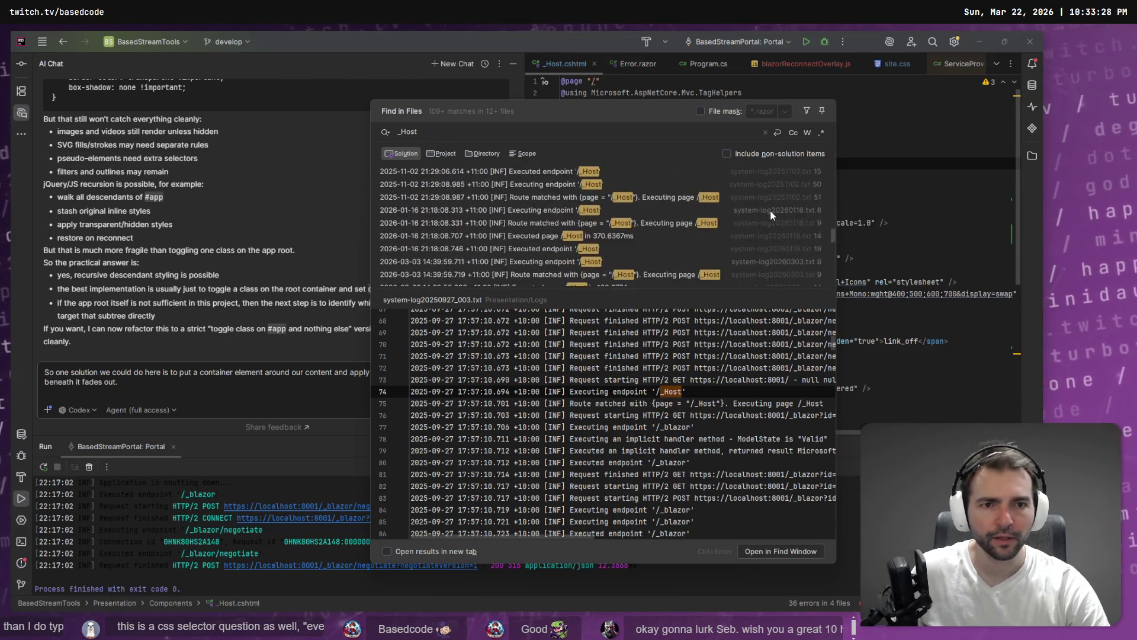
scroll(770, 211, "down", 15)
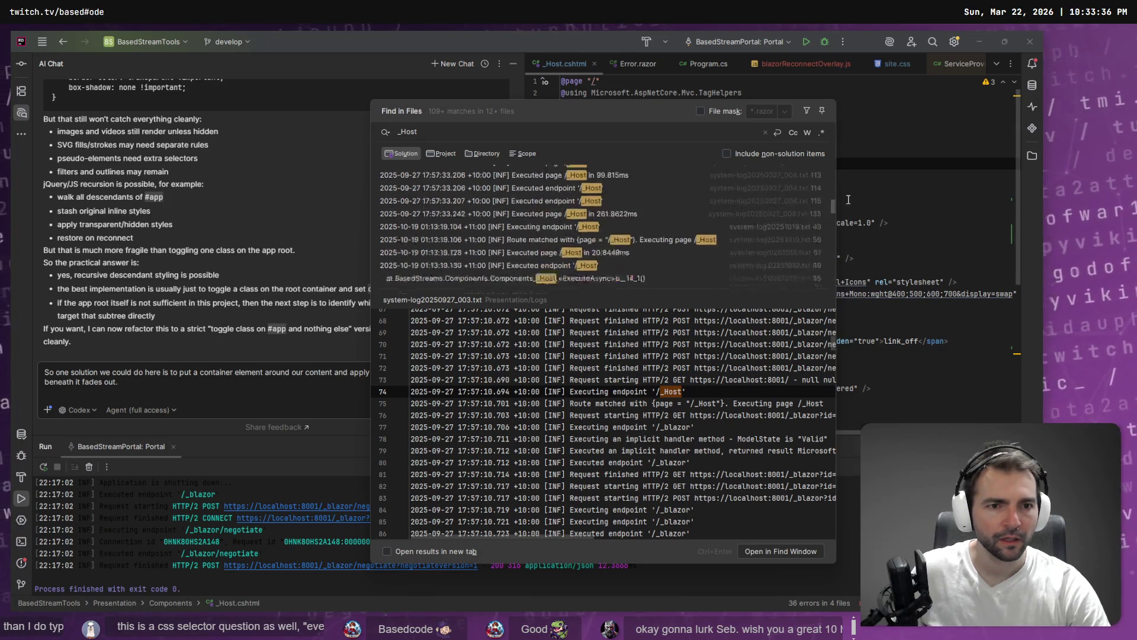
mouse_move(831, 276)
left_mouse_down()
mouse_move(846, 164)
mouse_move(848, 186)
left_mouse_up()
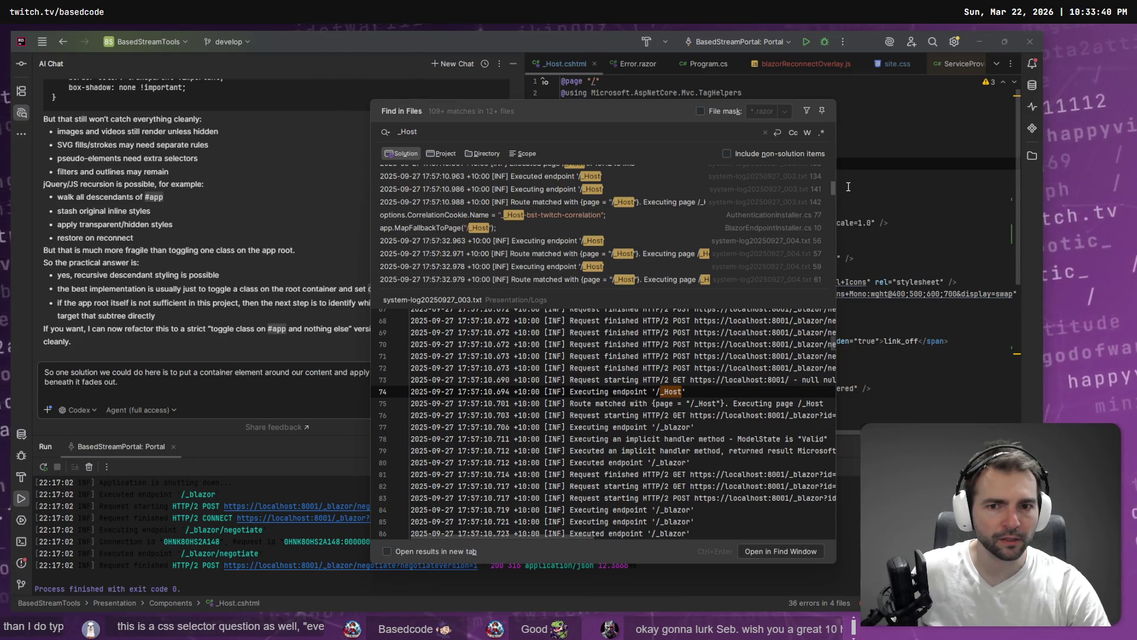
Step: Open the app.MapFallbackToPage("/_Host") line in BlazorEndpointInstaller.cs, then return to _Host.cshtml
double_click(483, 230)
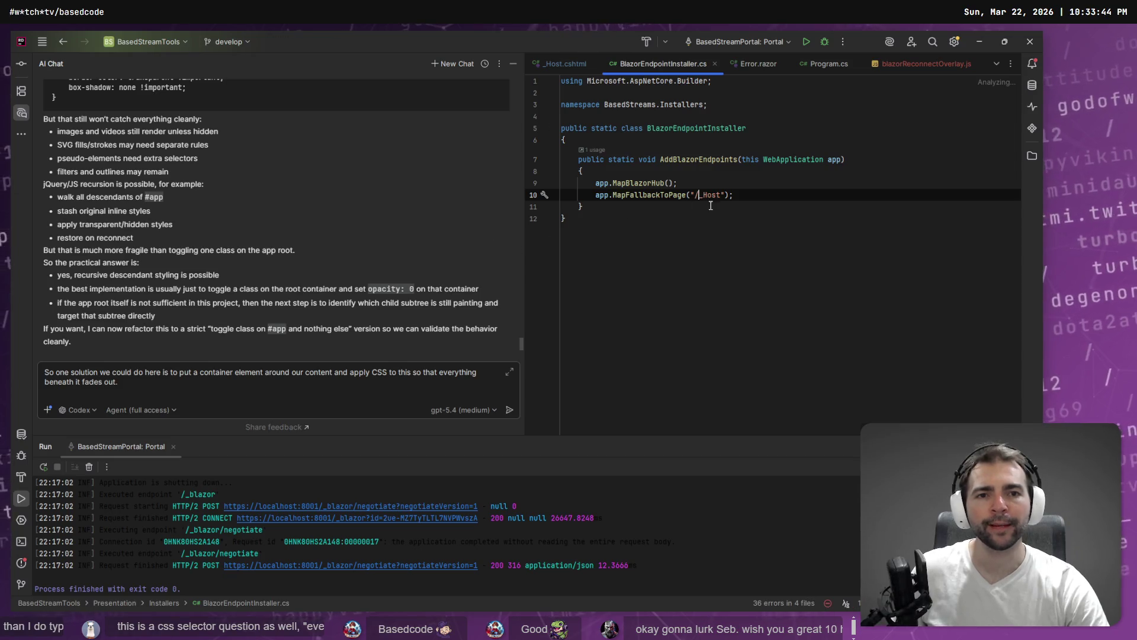
left_click_drag(735, 202, 513, 203)
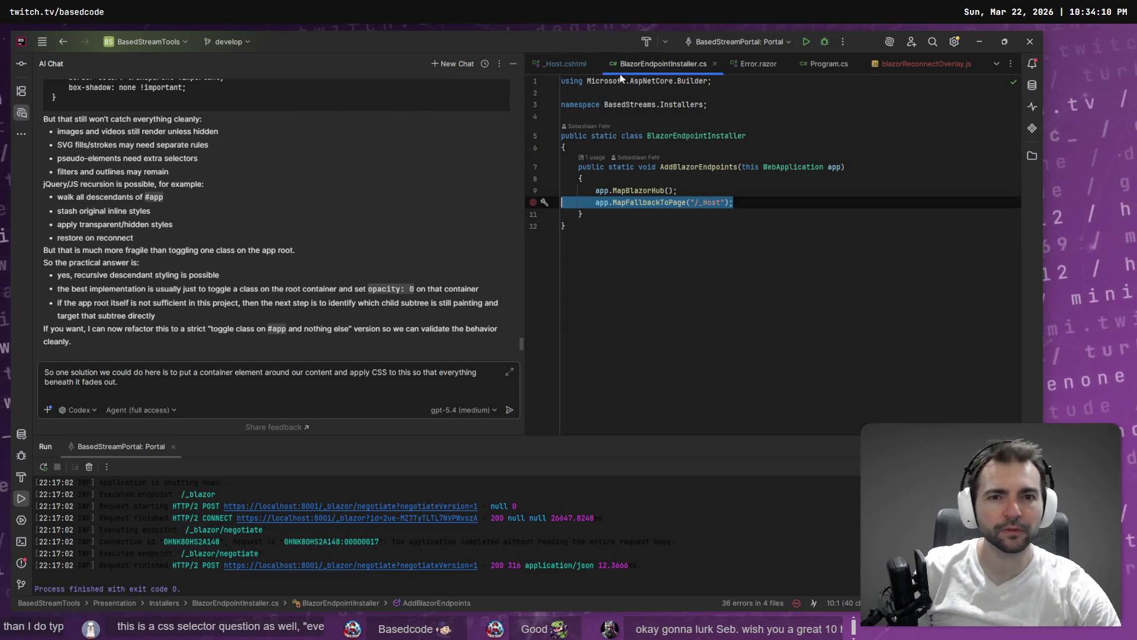
left_click(546, 62)
left_click(729, 223)
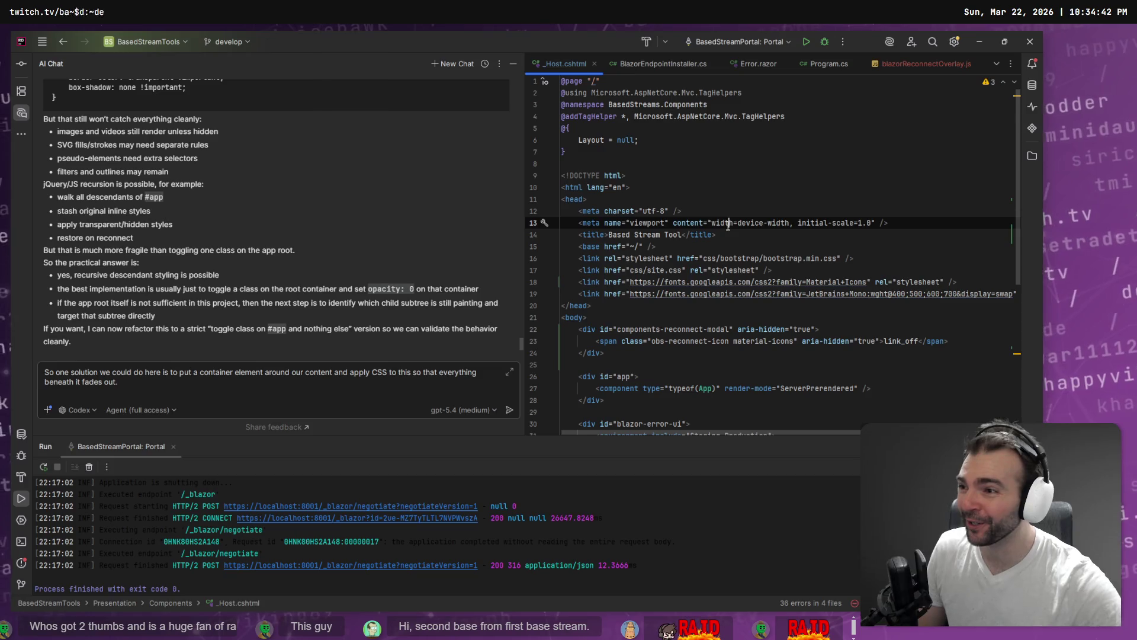
Step: Minimize Rider and the browser, then leave the game for Godot's MainMenu.tscn scene
left_click(984, 42)
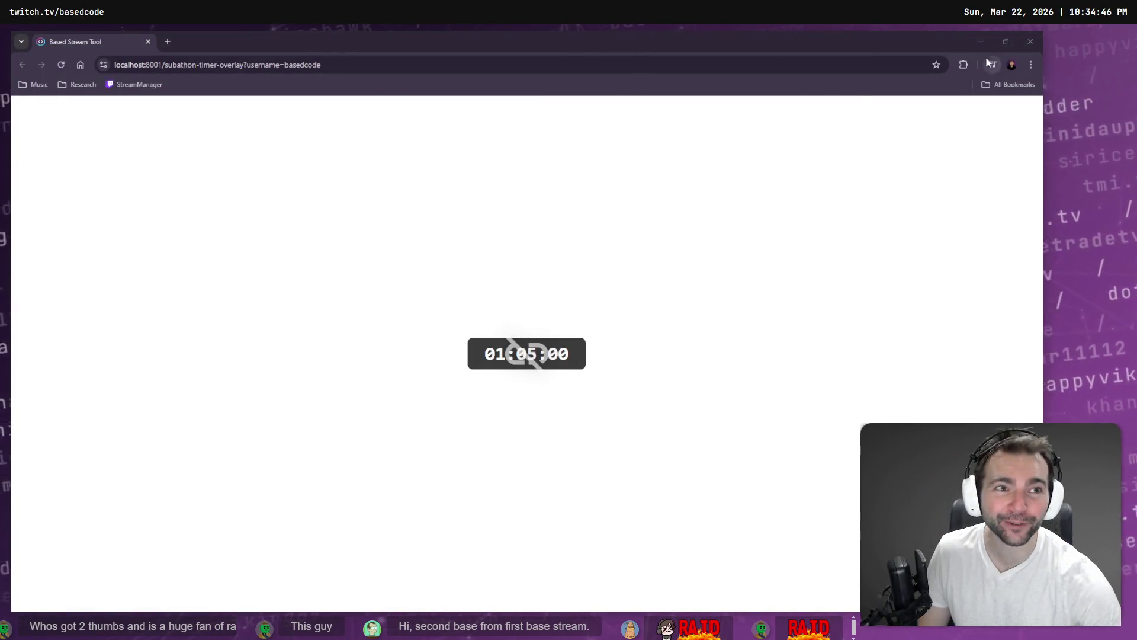
left_click(982, 42)
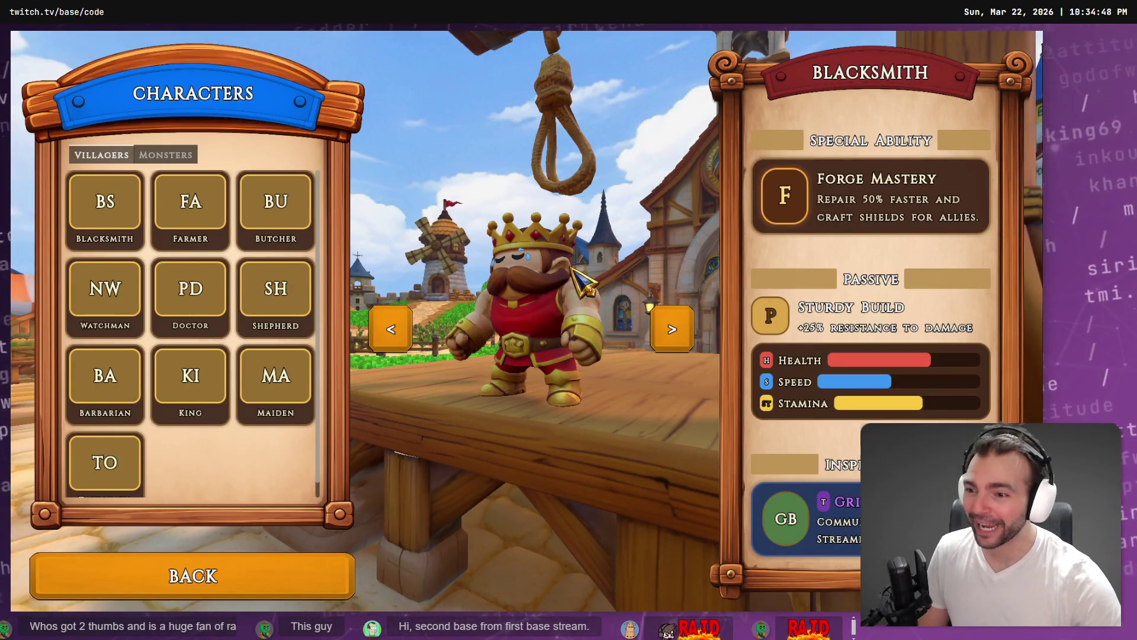
key("alt+F4")
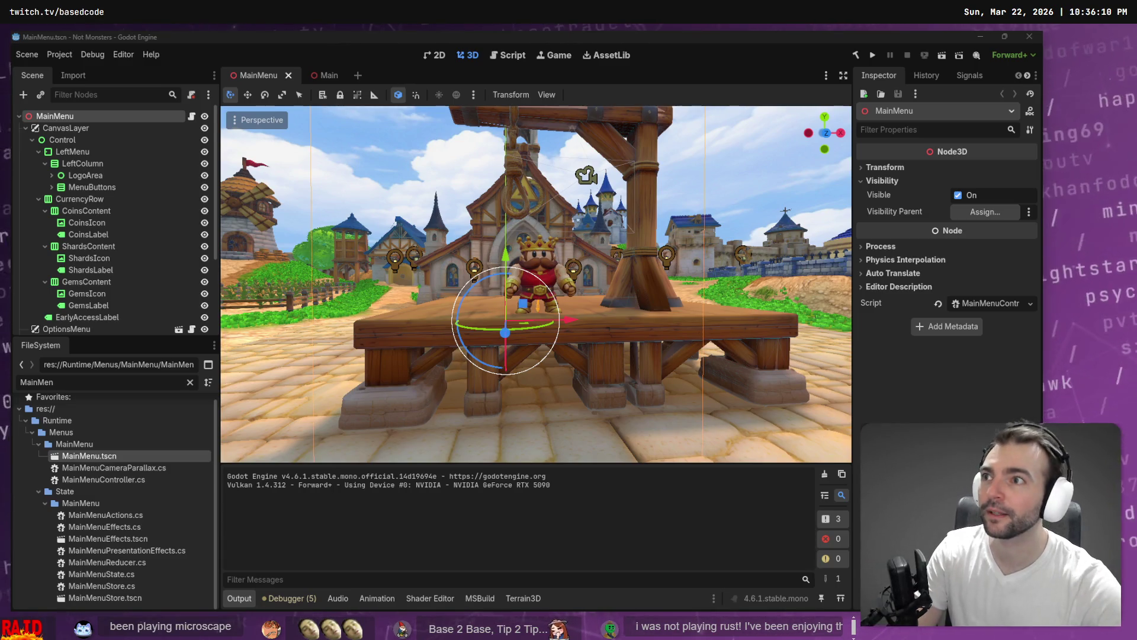
key("alt+Tab")
Step: Open microscape.cc, start PLAY BETA to its Twitch login, then restore the browser to a smaller window
left_click(254, 216)
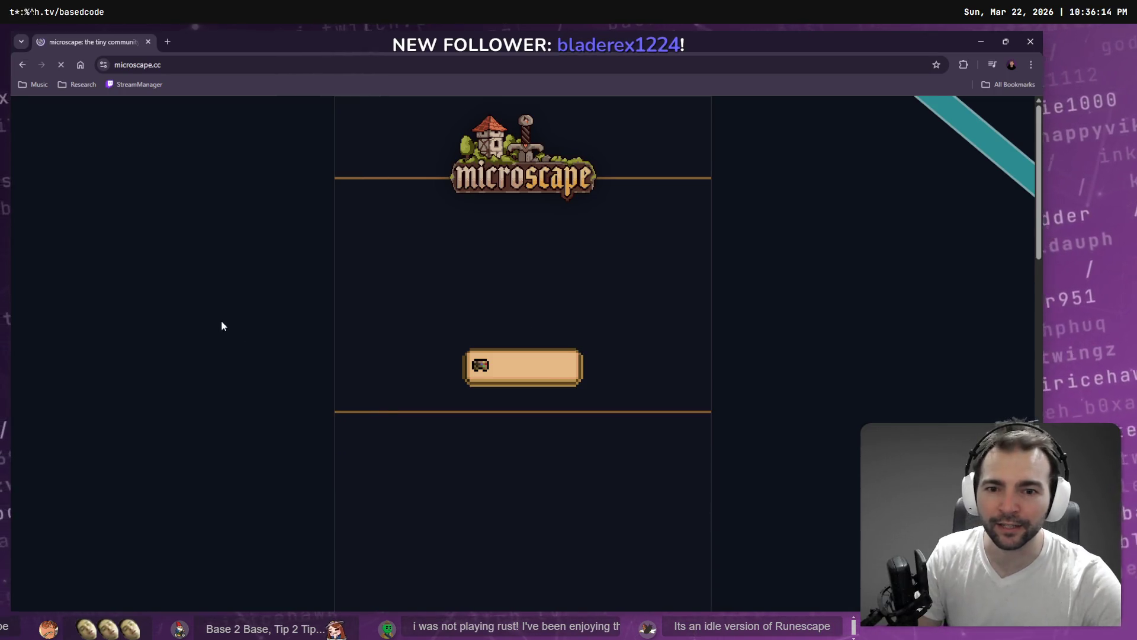
scroll(255, 323, "down", 2)
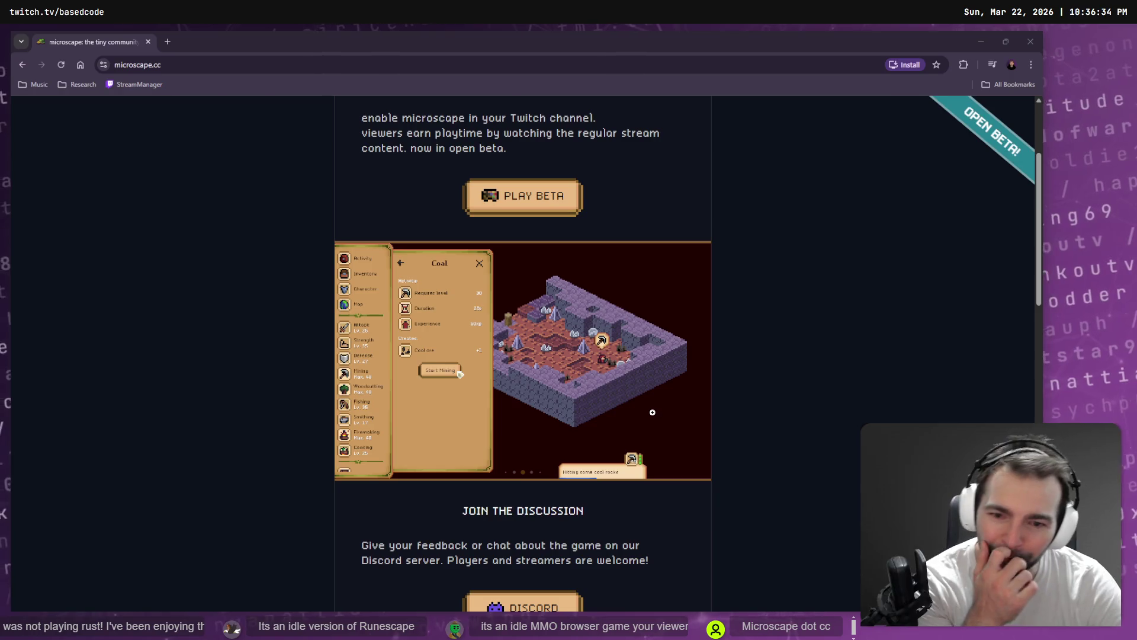
scroll(681, 401, "down", 15)
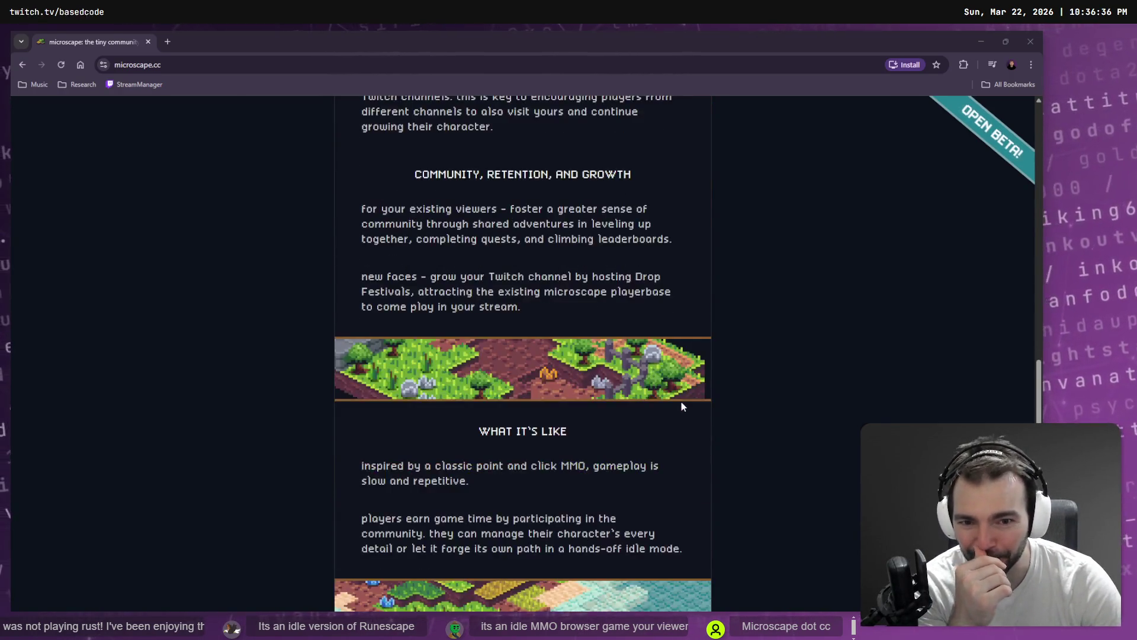
scroll(642, 525, "up", 20)
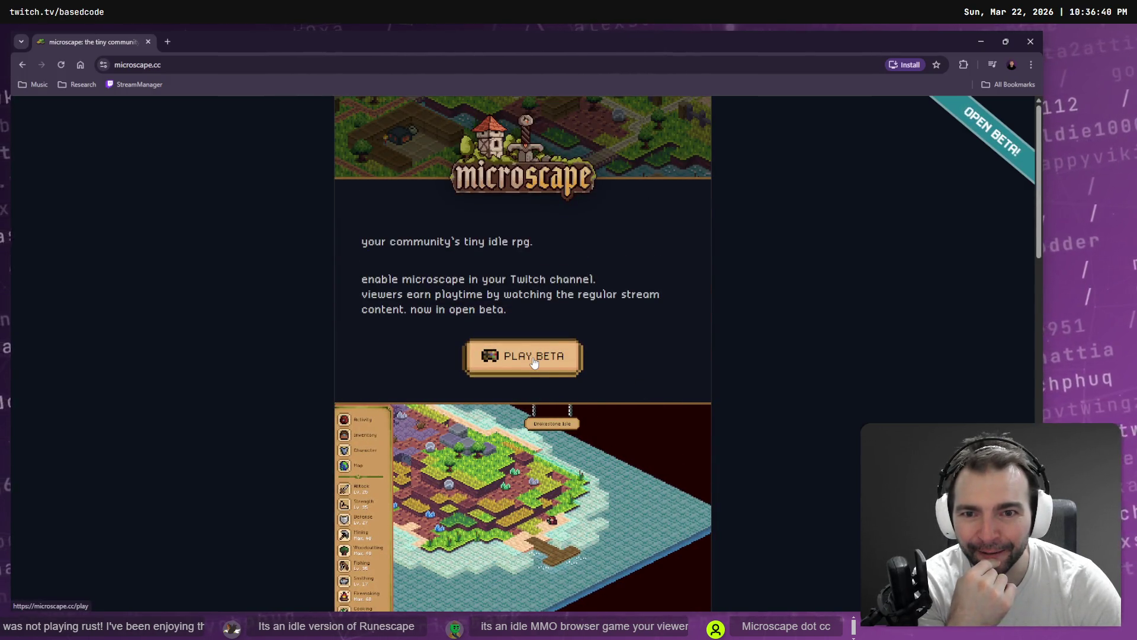
left_click(534, 358)
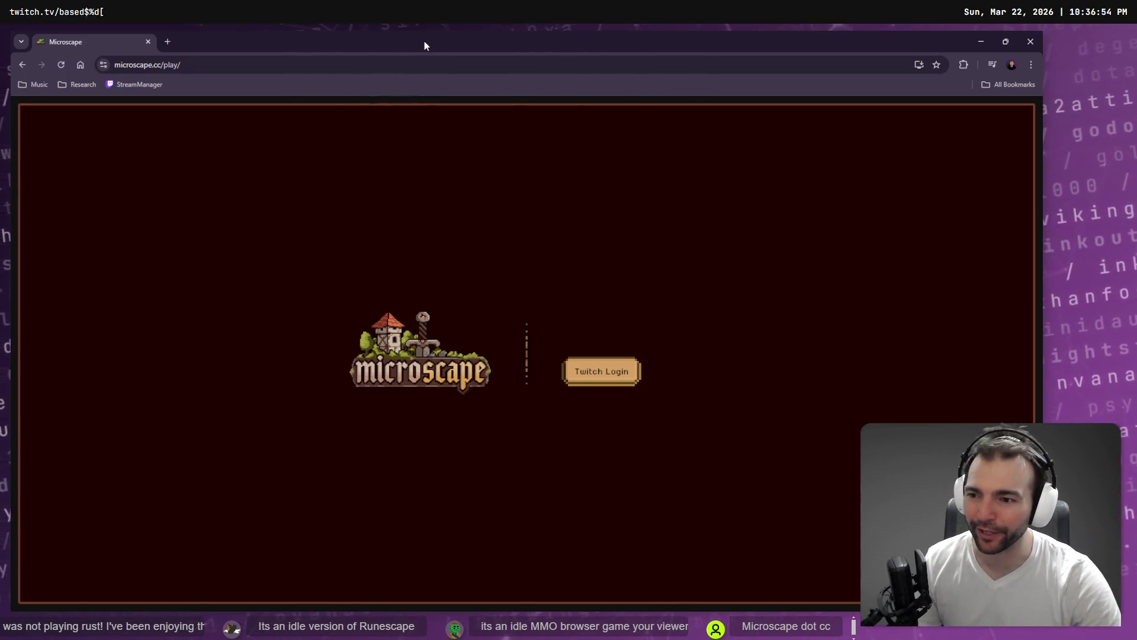
mouse_move(424, 41)
left_mouse_down()
mouse_move(471, 169)
mouse_move(1136, 178)
left_mouse_up()
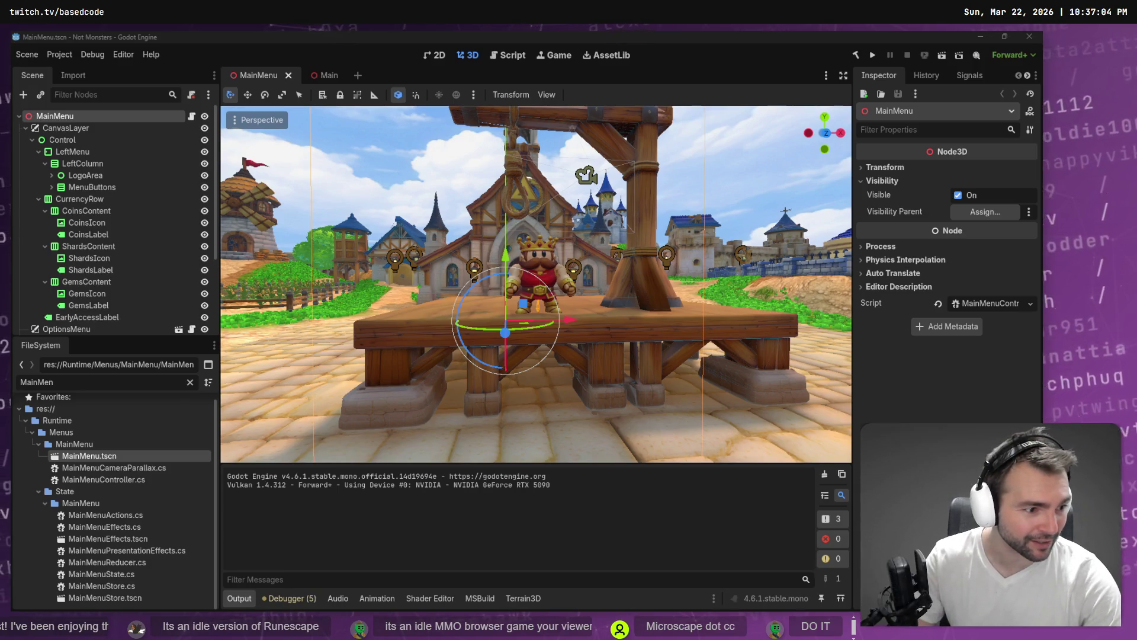
Step: Switch from Godot to the Not Monster tldraw board showing the Character Screen mockup
key("alt+Tab")
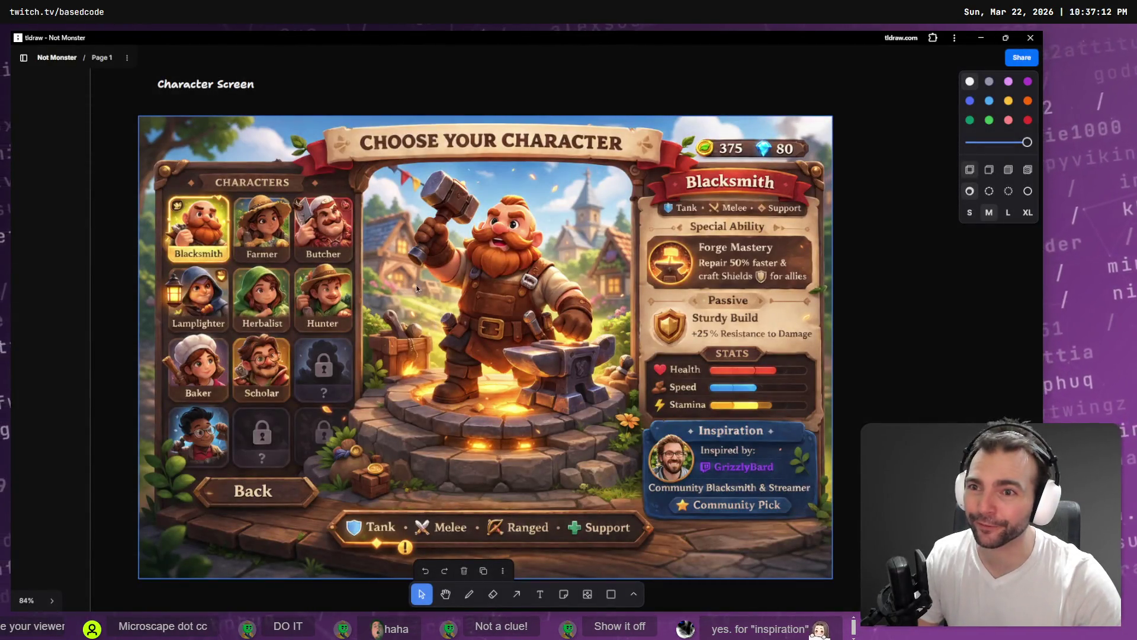
Step: Zoom and pan the board to centre the NOT MONSTERS logo and its game-pitch bullets
scroll(455, 303, "down", 10)
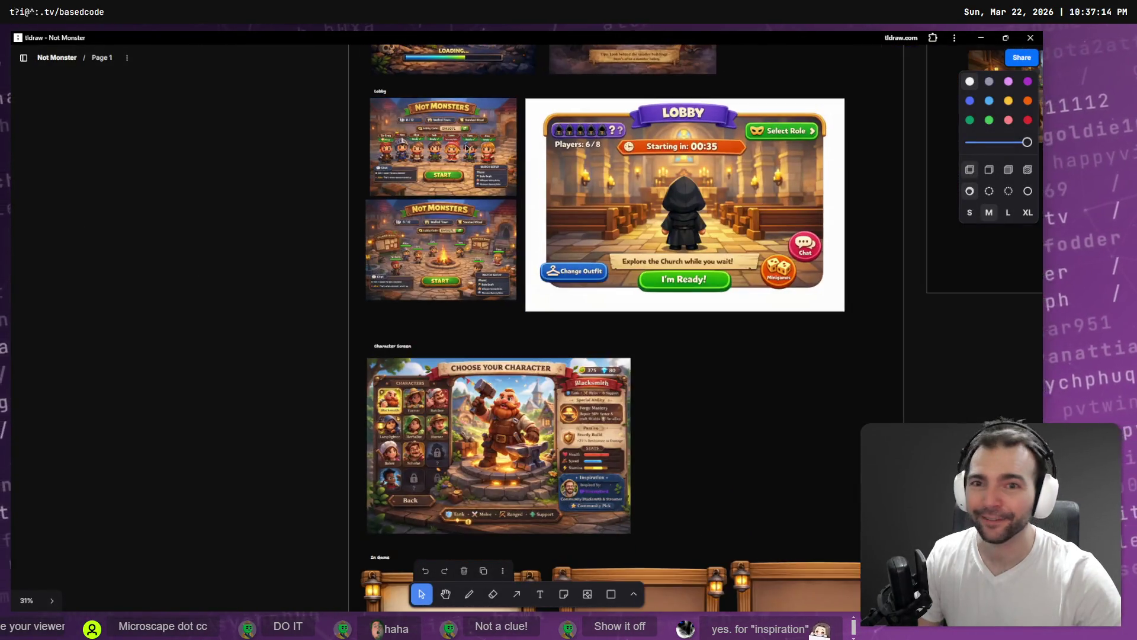
scroll(465, 145, "up", 10)
scroll(474, 336, "down", 5)
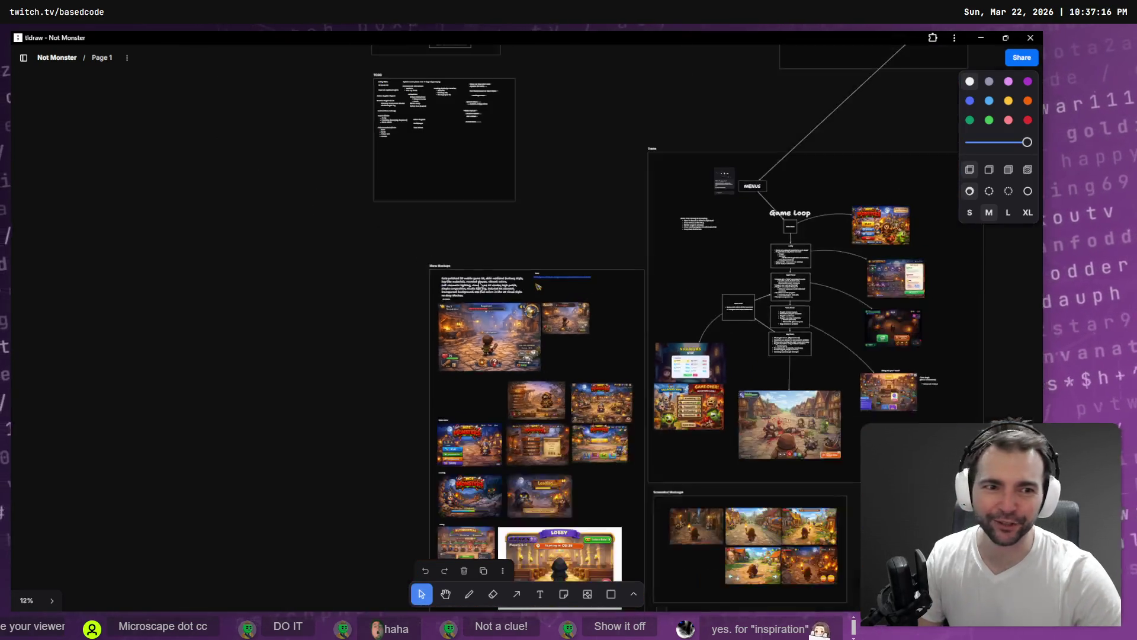
scroll(831, 189, "up", 5)
scroll(831, 189, "up", 5)
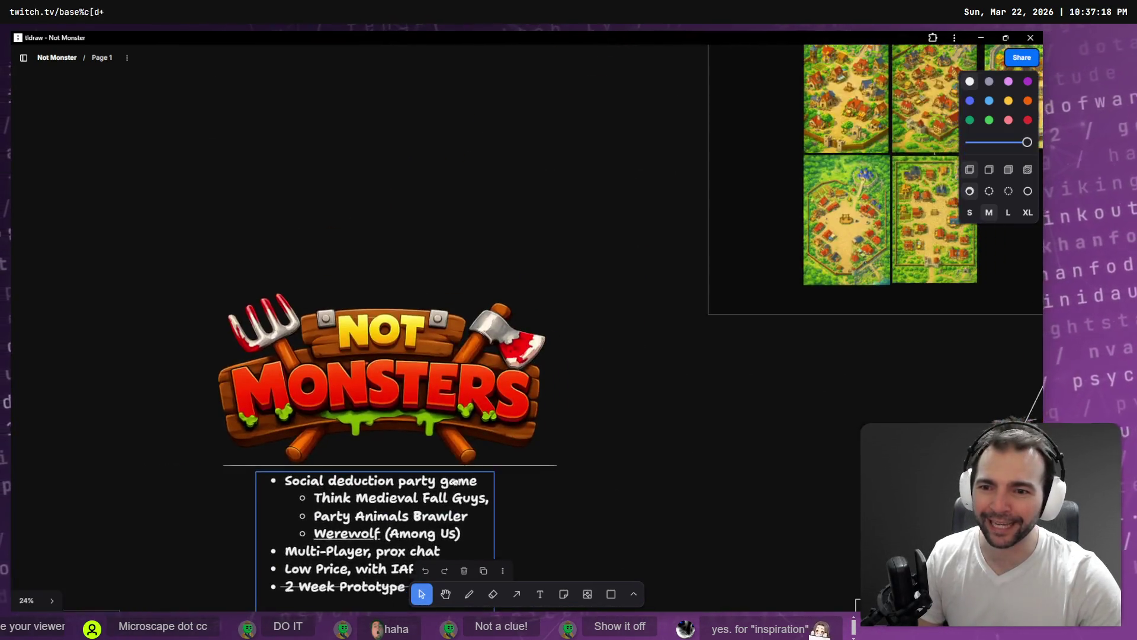
left_click_drag(512, 308, 594, 338)
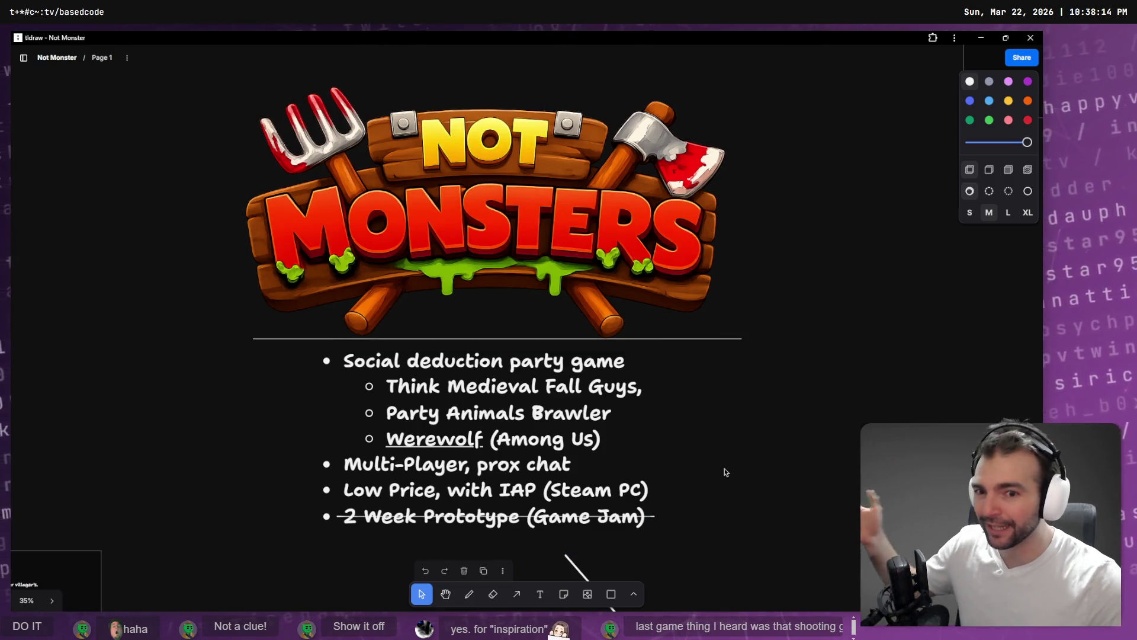
Step: Zoom in on the large night-time NOT MONSTERS key-art image in the Visual Style frame
left_click_drag(723, 470, 718, 460)
scroll(718, 460, "down", 5)
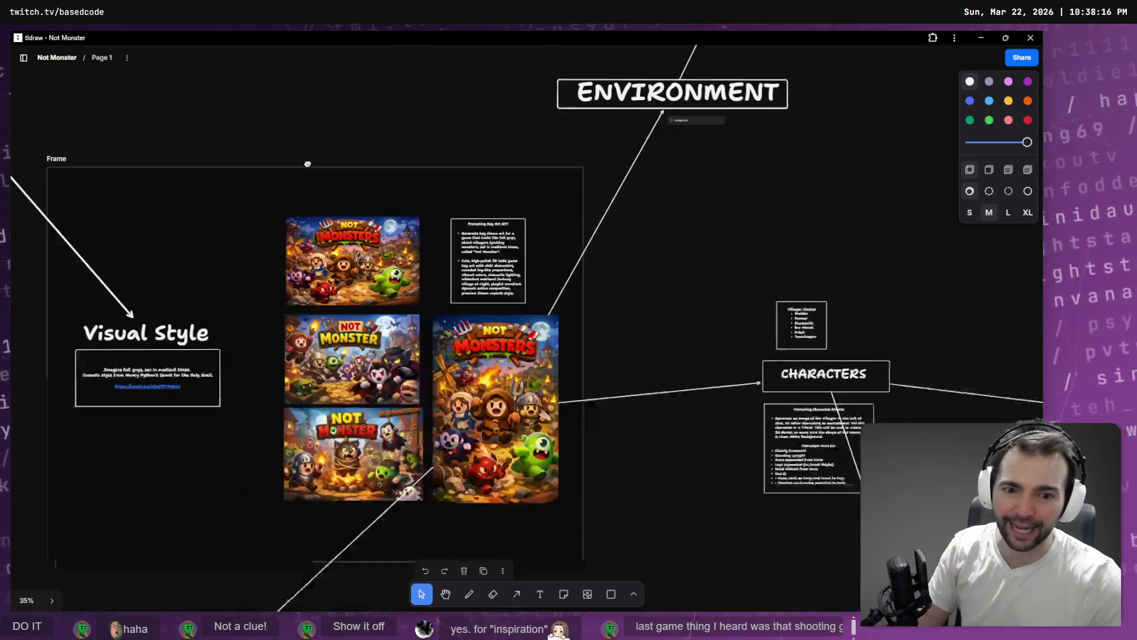
scroll(347, 245, "up", 5)
scroll(347, 245, "up", 4)
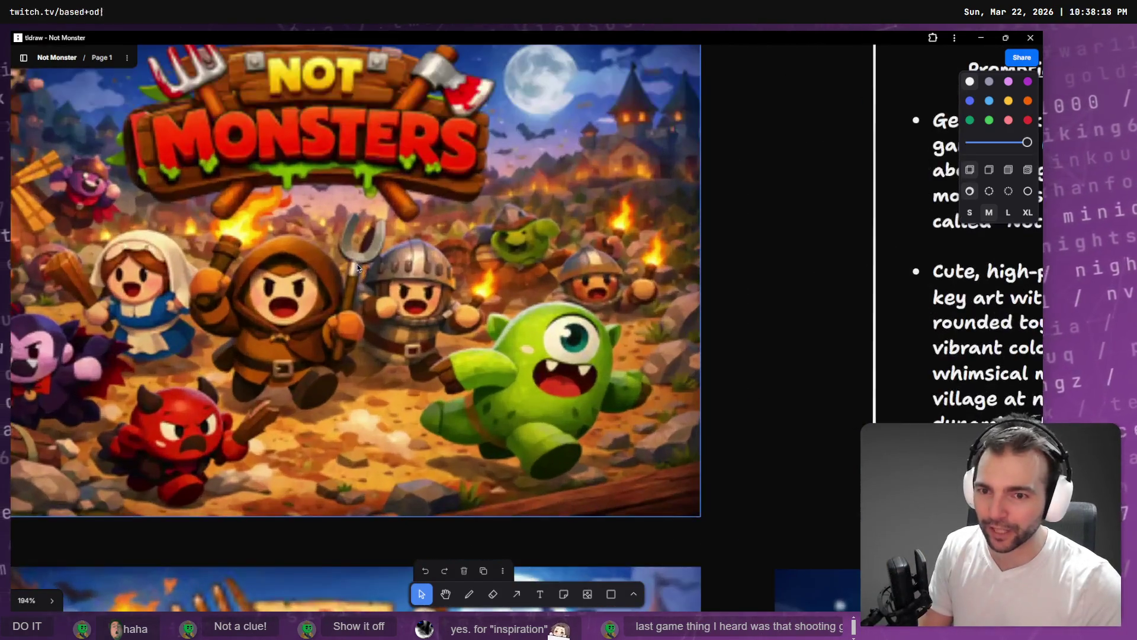
scroll(506, 288, "right", 2)
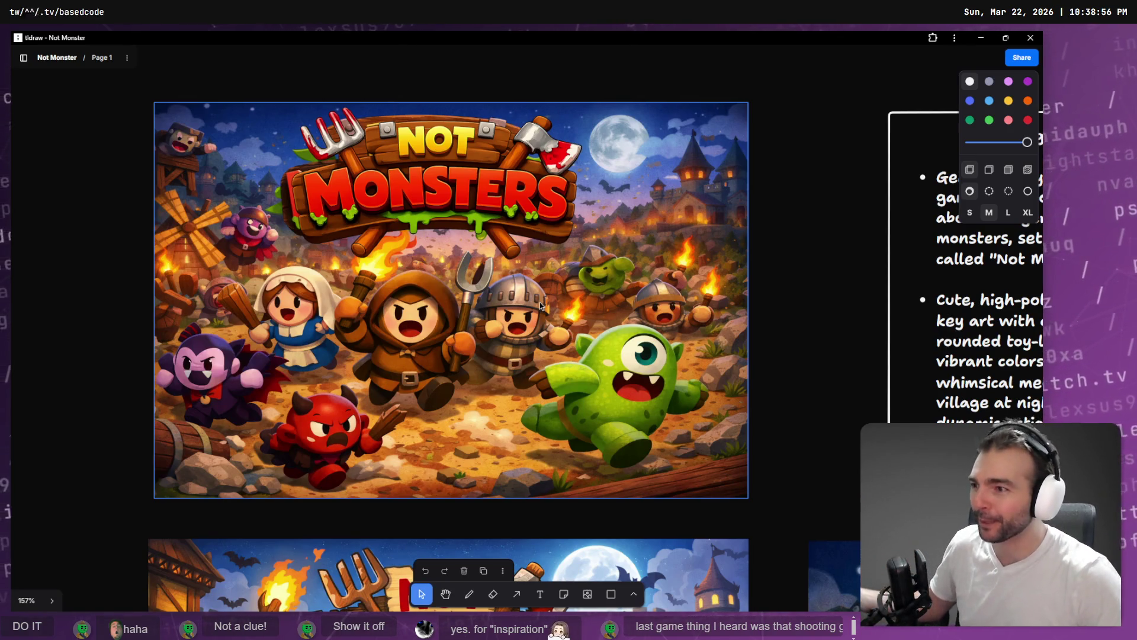
Step: Navigate into the Game Loop frame to the 'Bring out your Dead' town-square mockup and Fixed Angle notes
scroll(562, 305, "down", 5)
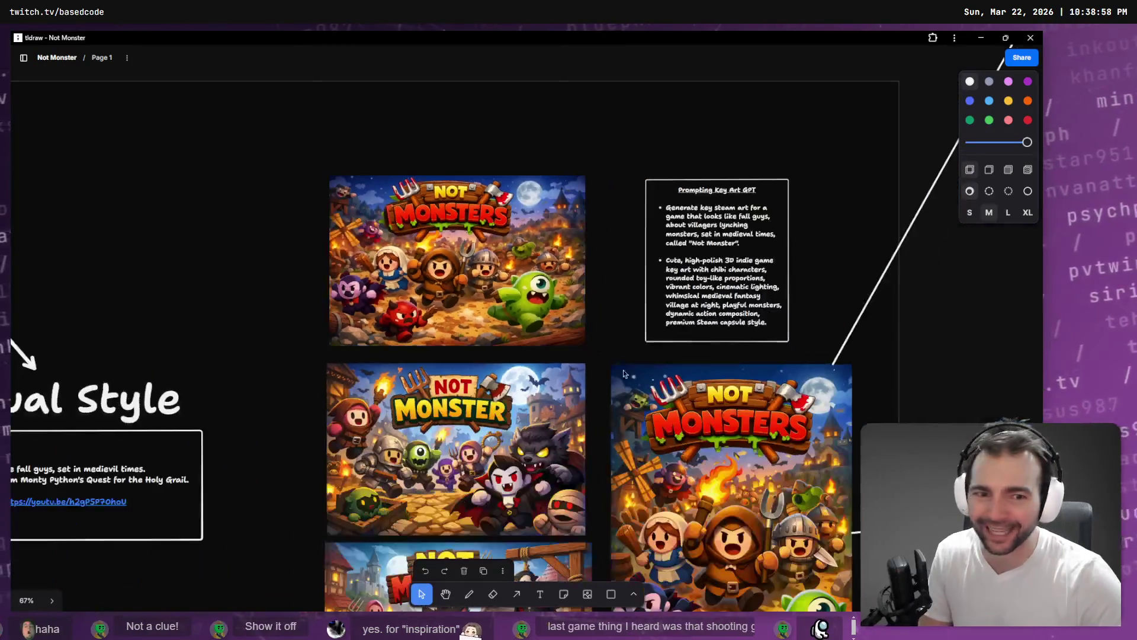
scroll(557, 240, "down", 10)
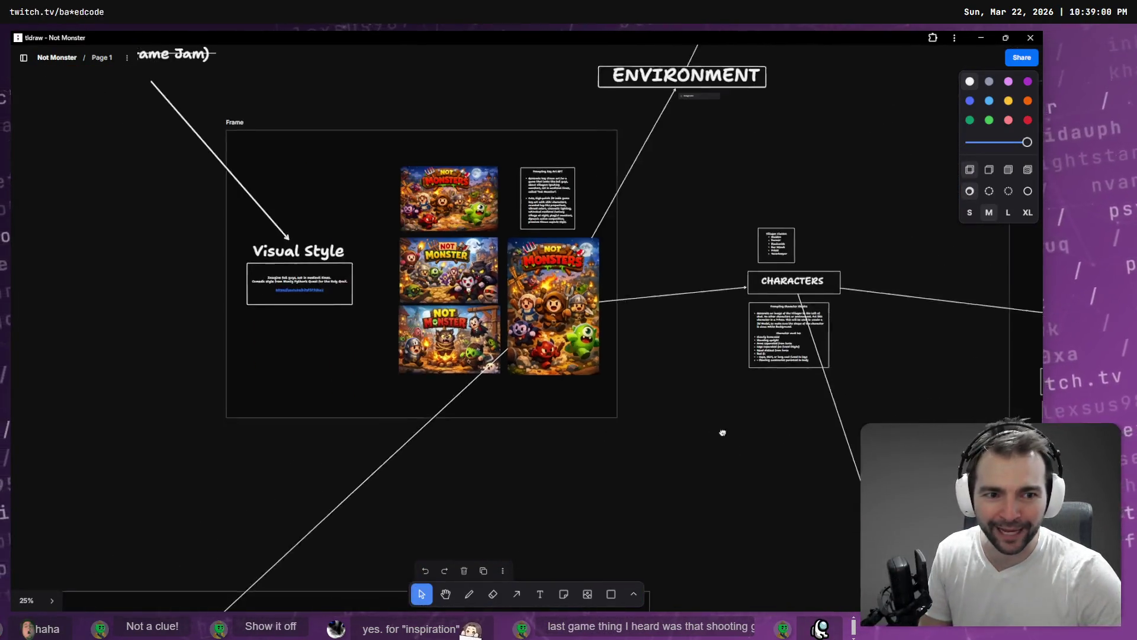
scroll(541, 252, "down", 5)
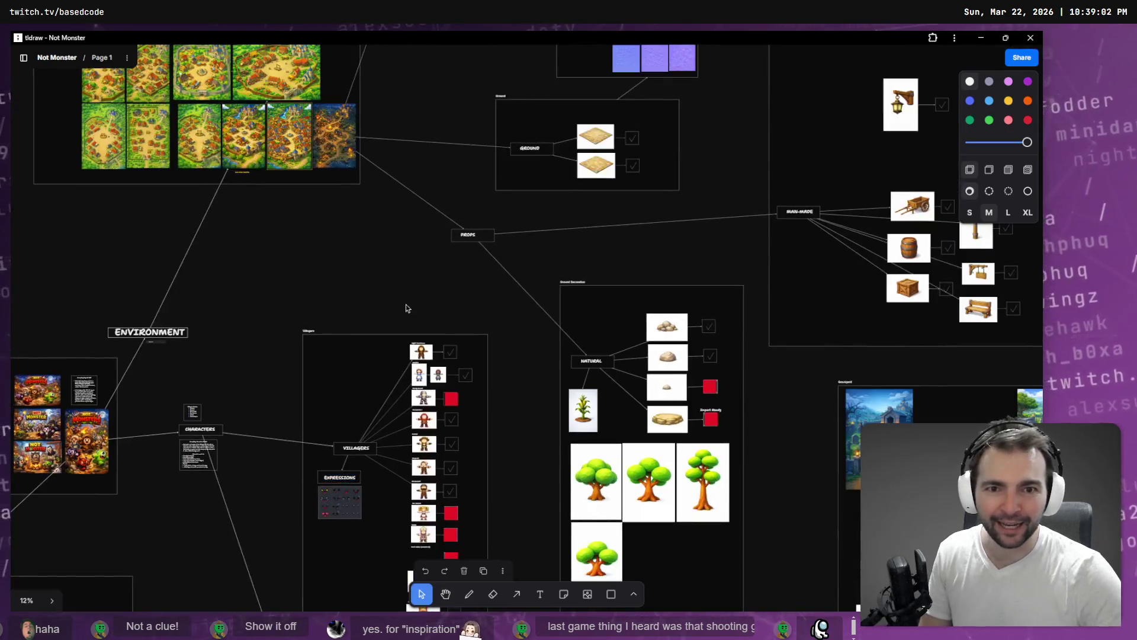
scroll(417, 390, "down", 5)
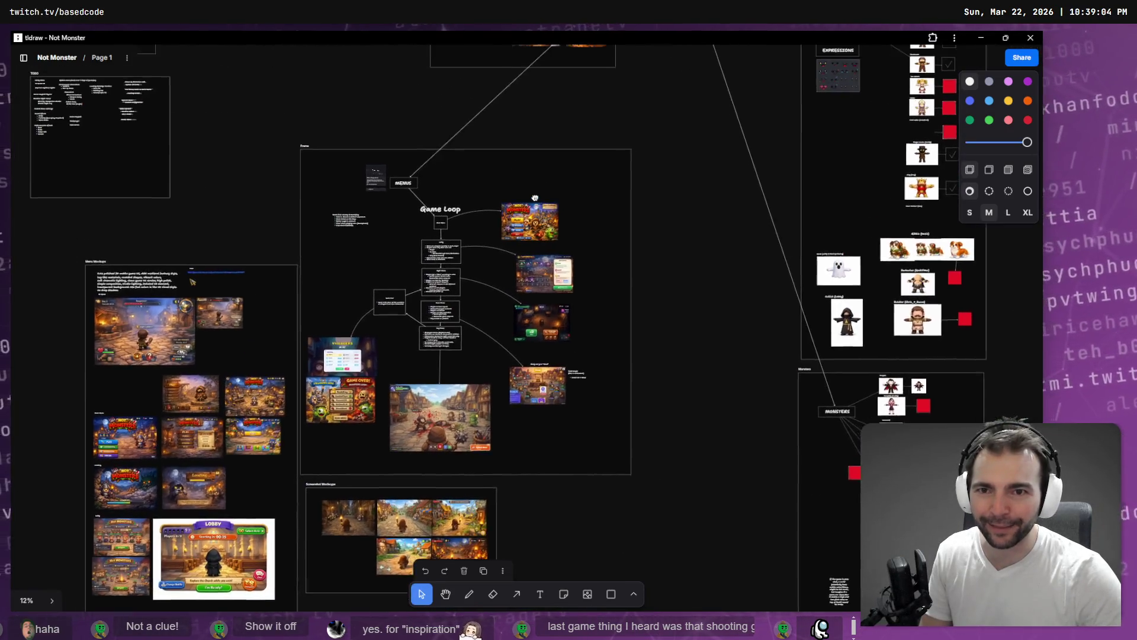
scroll(535, 198, "up", 4)
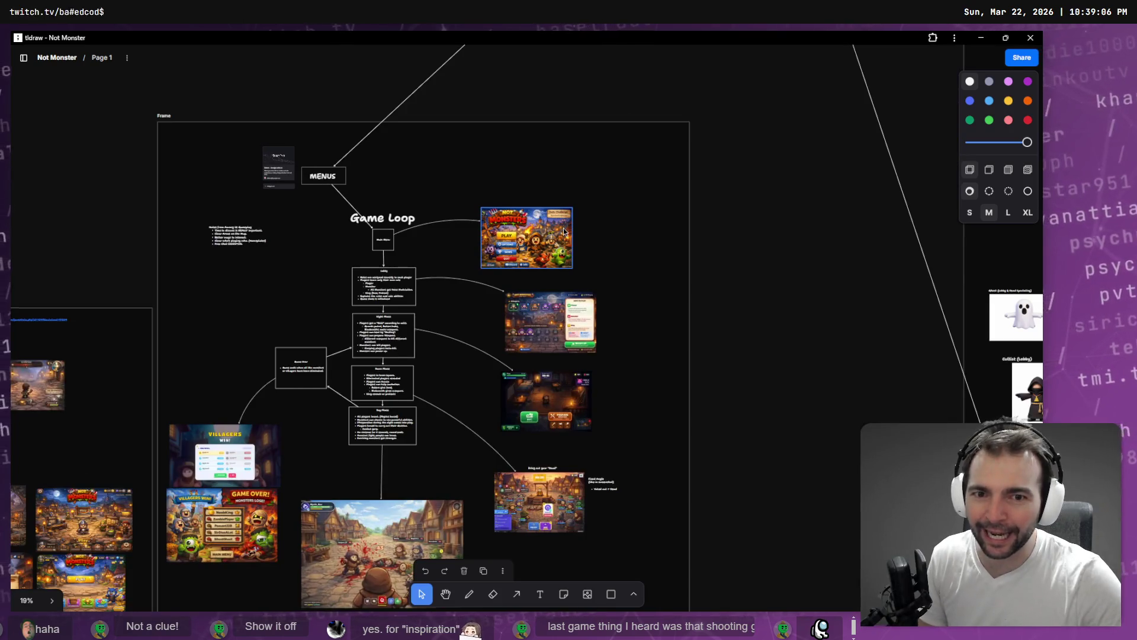
scroll(564, 231, "up", 10)
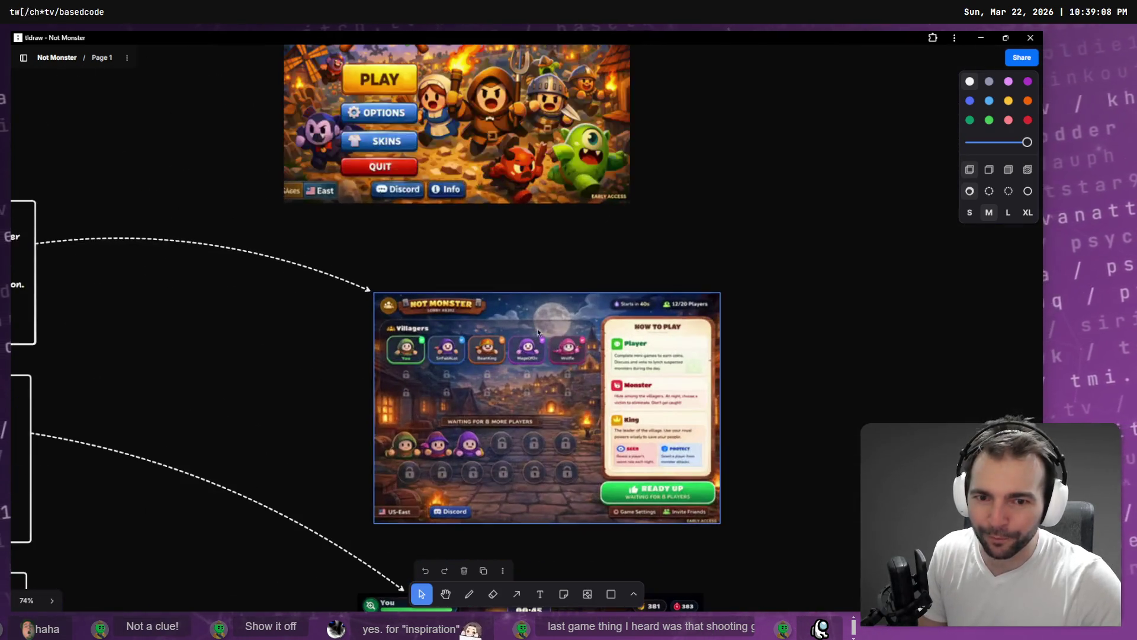
scroll(497, 424, "down", 7)
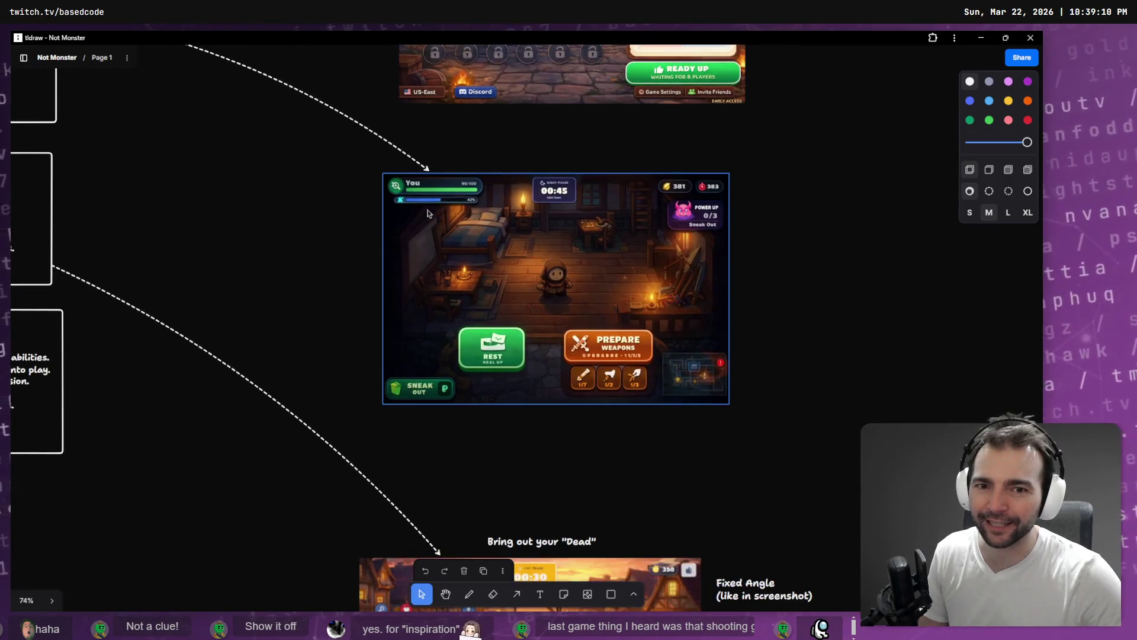
scroll(500, 271, "down", 7)
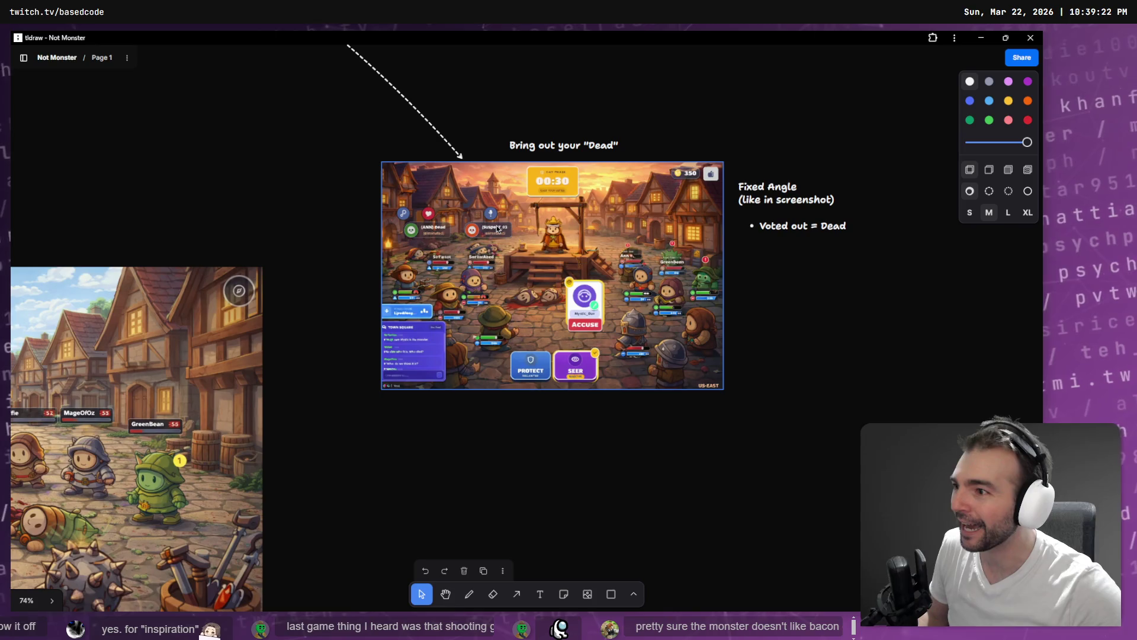
Step: Deselect the game screenshot and zoom out to about 11% to see the whole board
left_click(141, 191)
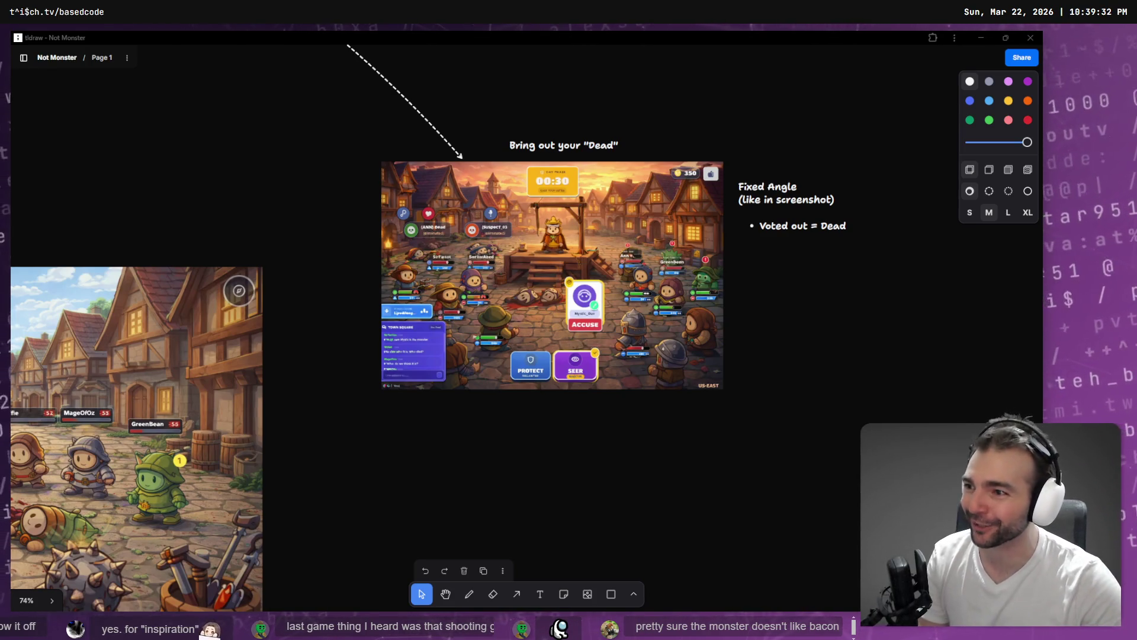
left_click_drag(501, 326, 503, 356)
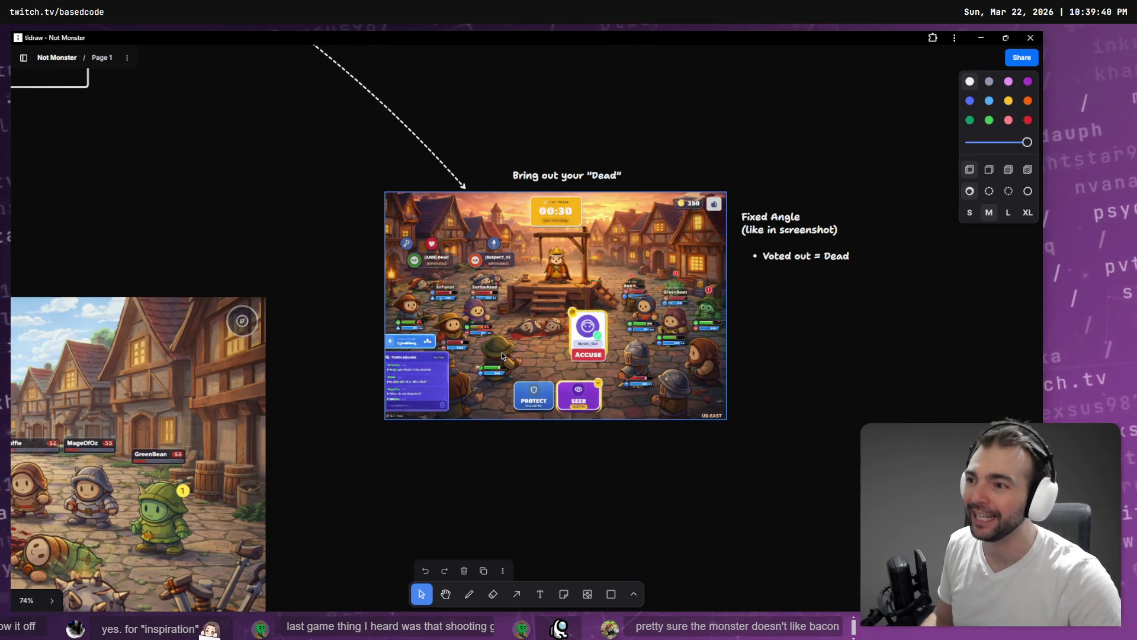
scroll(503, 355, "left", 10)
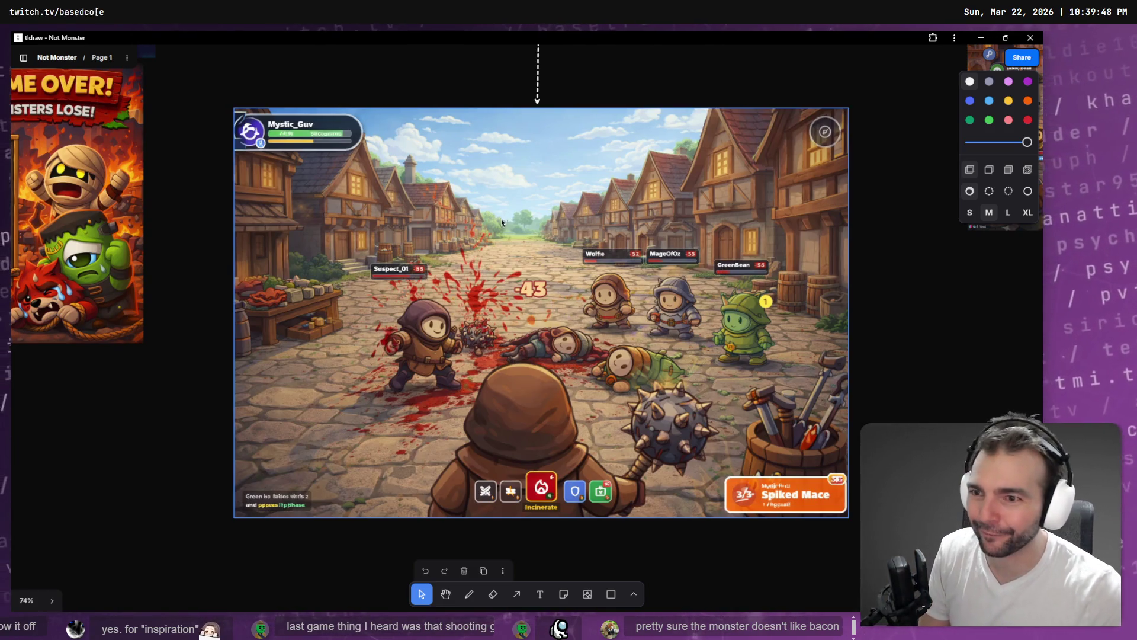
scroll(501, 219, "down", 5)
scroll(450, 267, "up", 3)
scroll(414, 296, "down", 2)
scroll(401, 316, "up", 2)
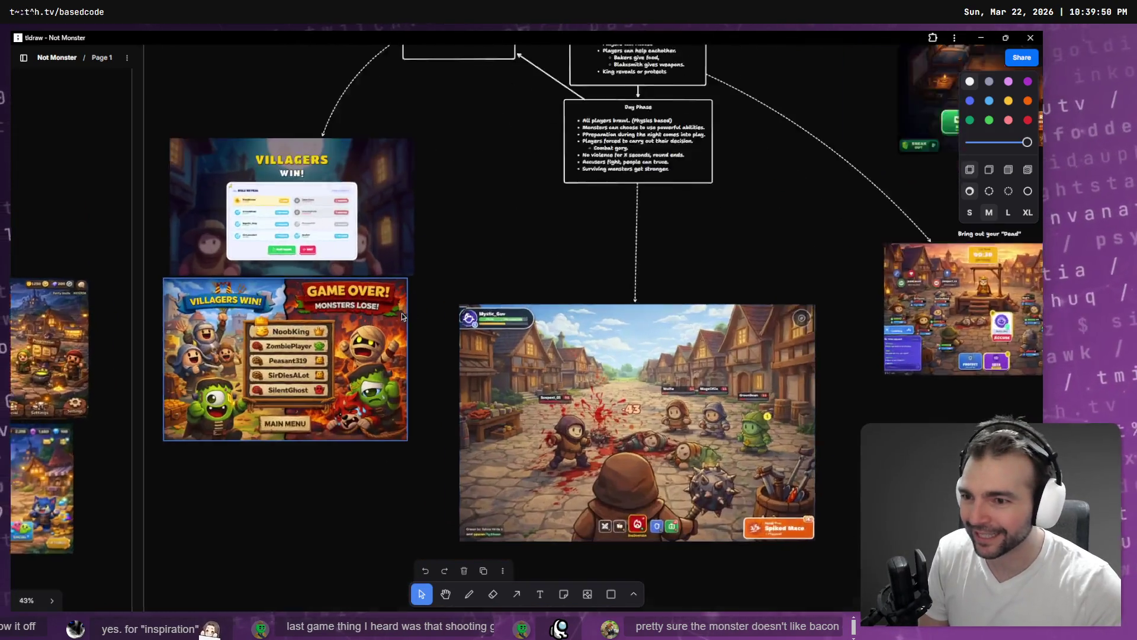
scroll(402, 316, "up", 3)
scroll(415, 296, "left", 3)
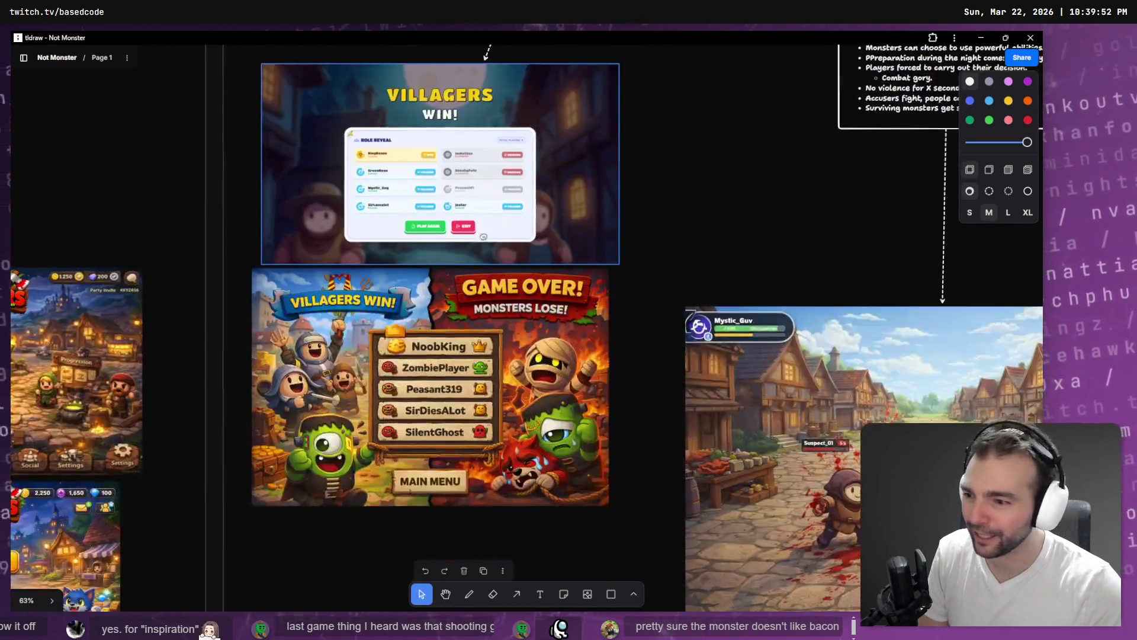
scroll(483, 237, "down", 10)
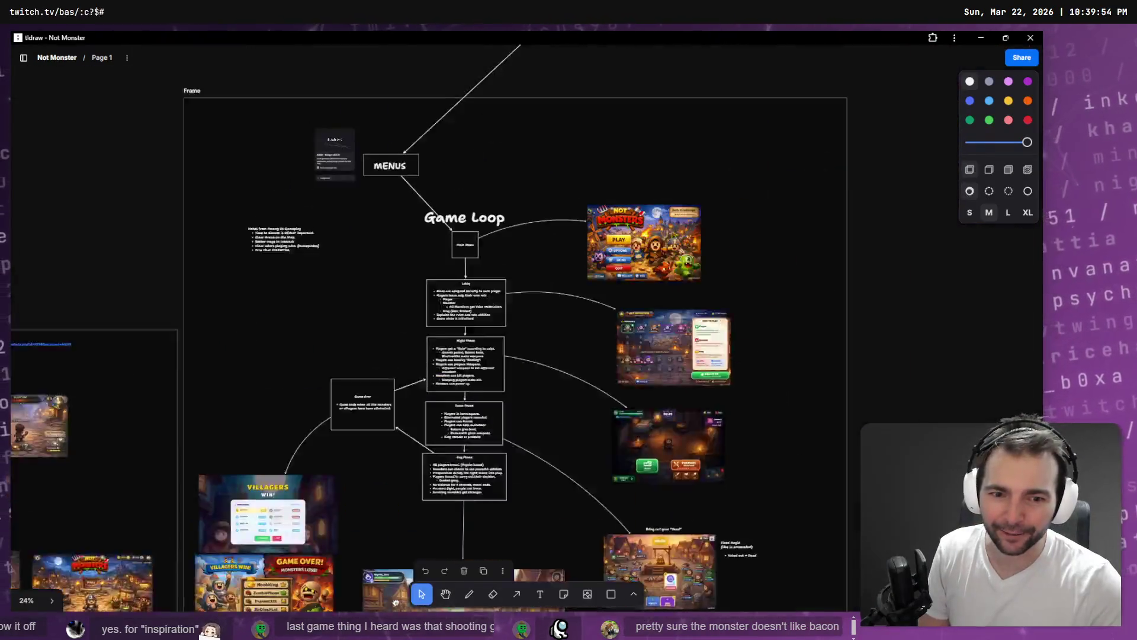
scroll(486, 237, "down", 5)
scroll(657, 320, "right", 5)
scroll(657, 321, "up", 3)
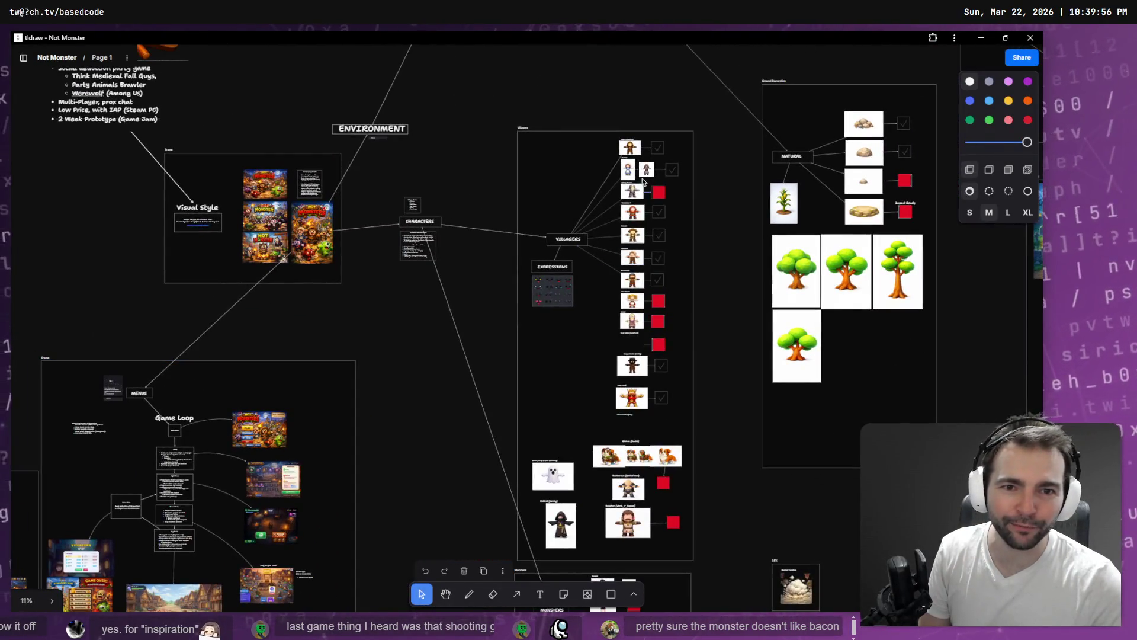
Step: Move past the Villagers cards to the Monsters hub with Vampire, Vampsffy, Warewolf and Mummy
scroll(644, 182, "up", 8)
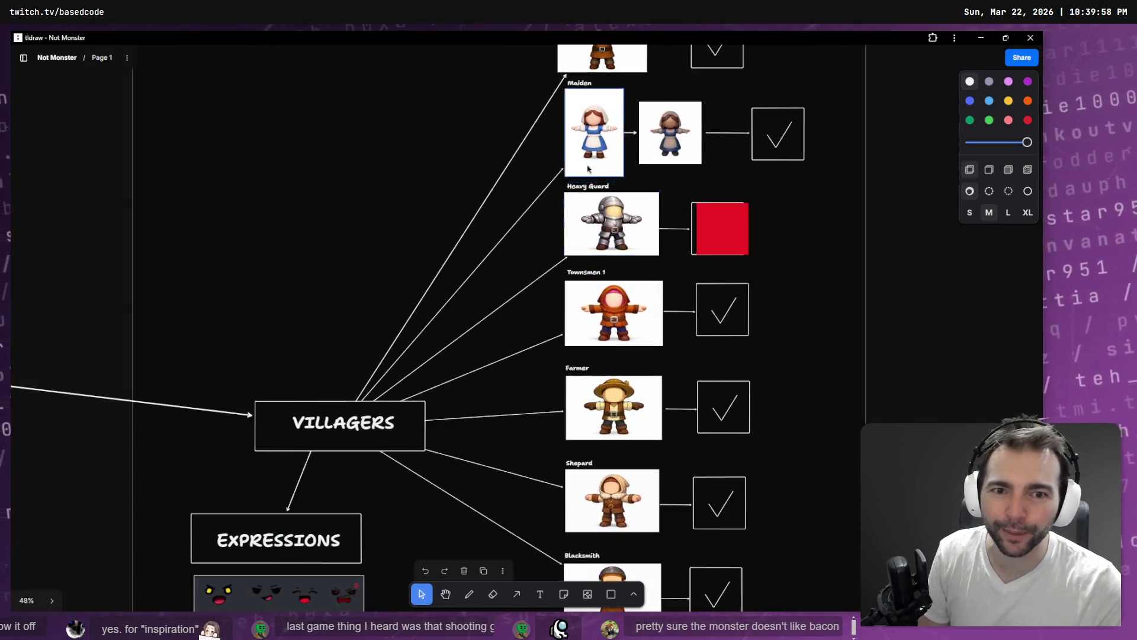
left_click_drag(588, 169, 490, 351)
scroll(494, 361, "up", 3)
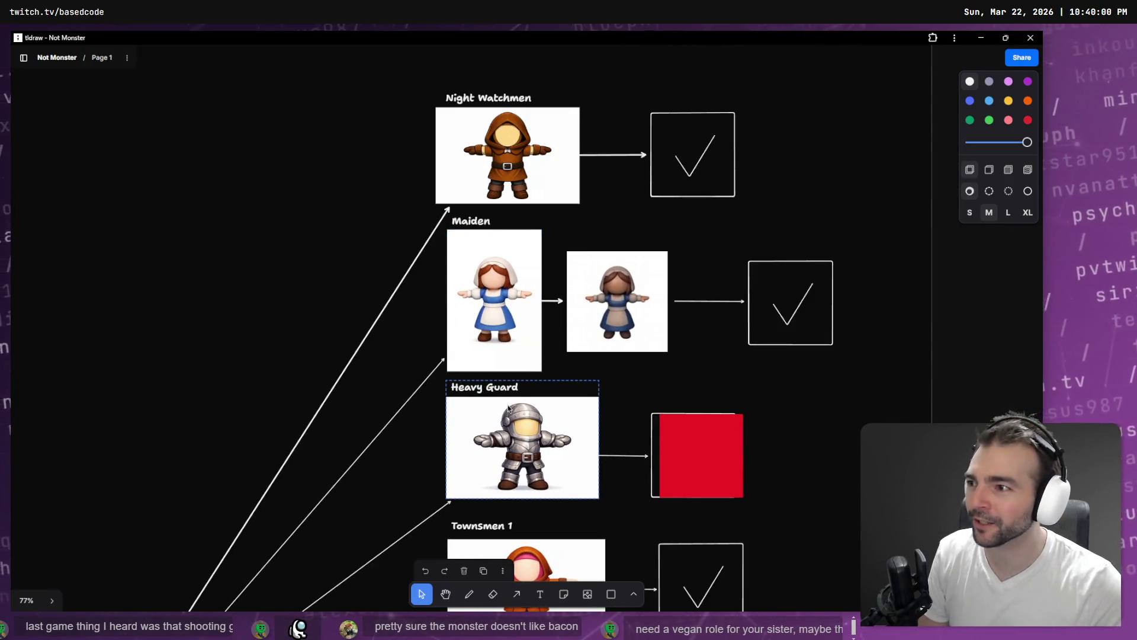
left_click_drag(509, 408, 505, 368)
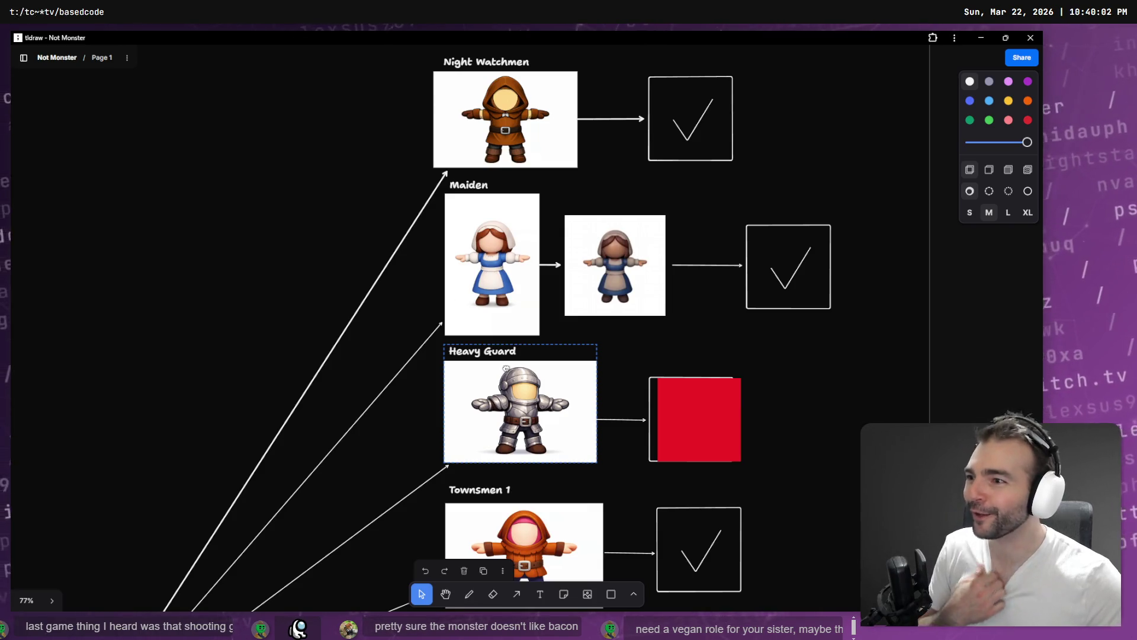
scroll(446, 492, "down", 10)
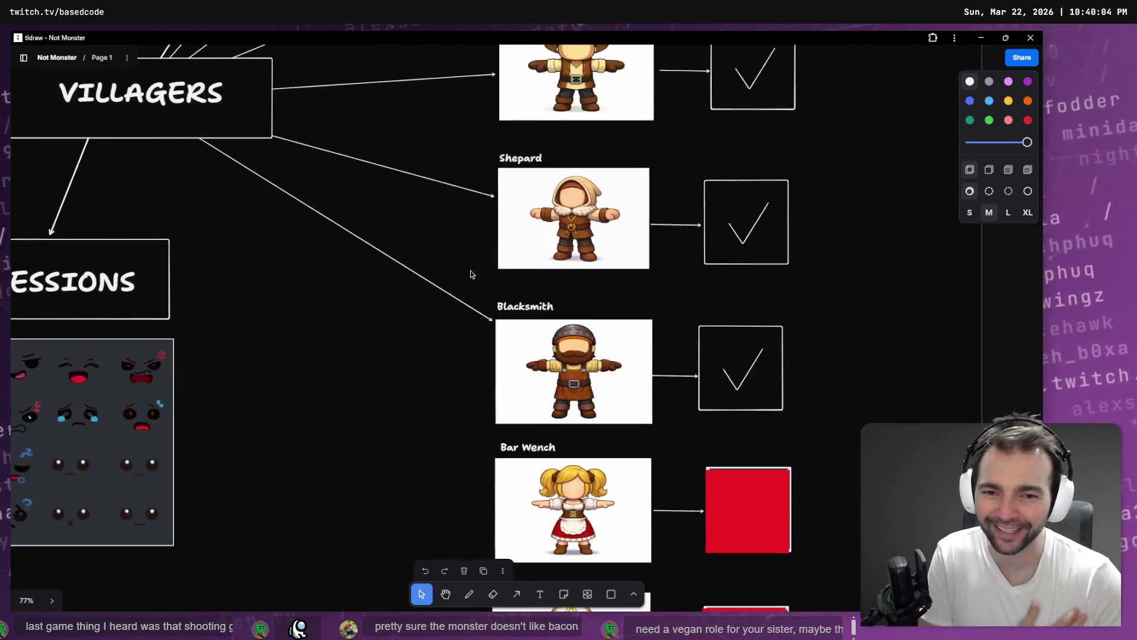
scroll(470, 274, "down", 20)
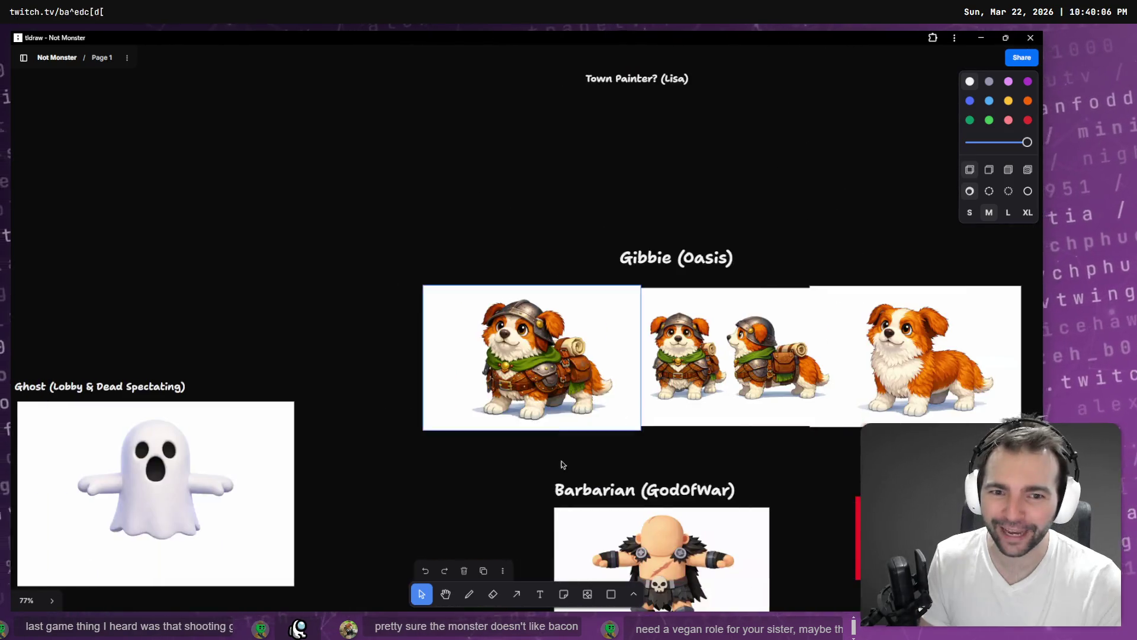
scroll(562, 464, "down", 20)
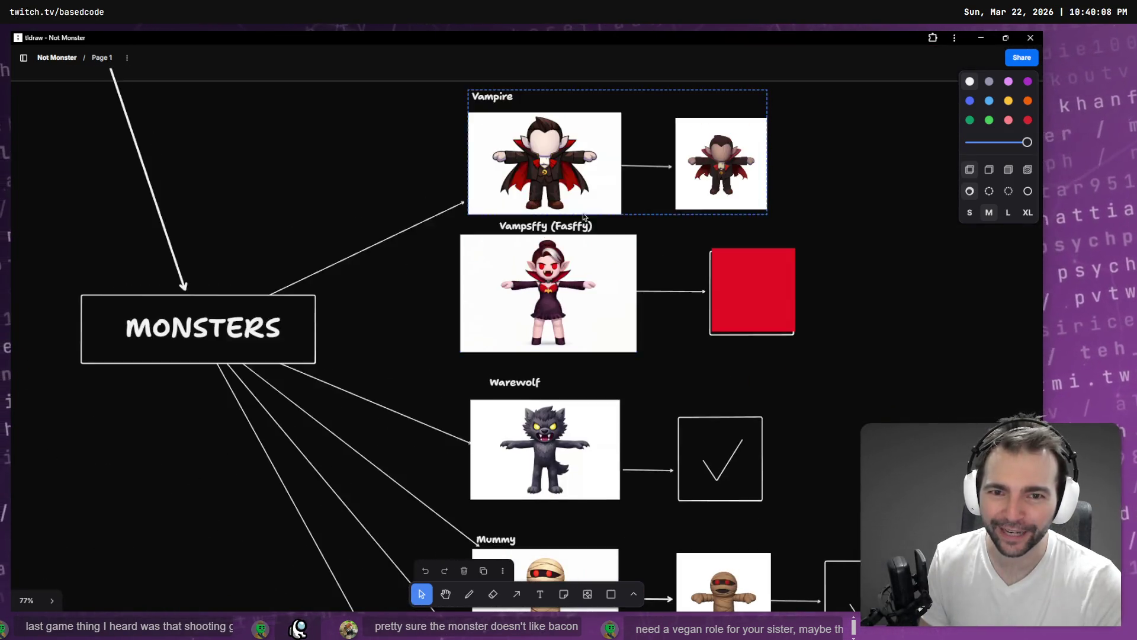
scroll(548, 294, "up", 5, "ctrl")
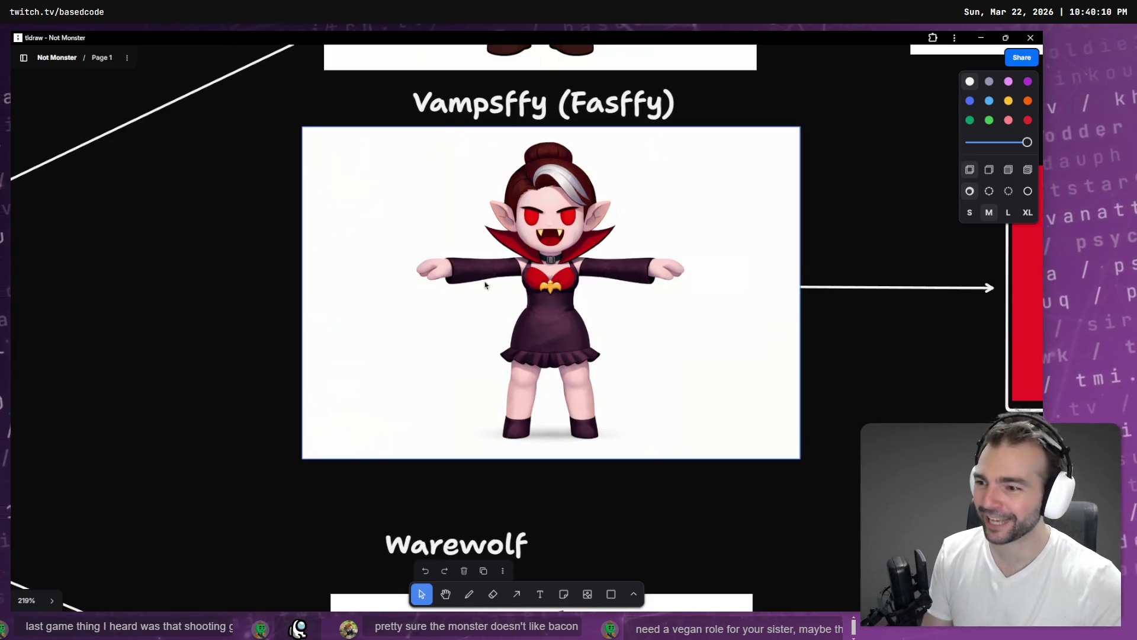
scroll(510, 350, "down", 3)
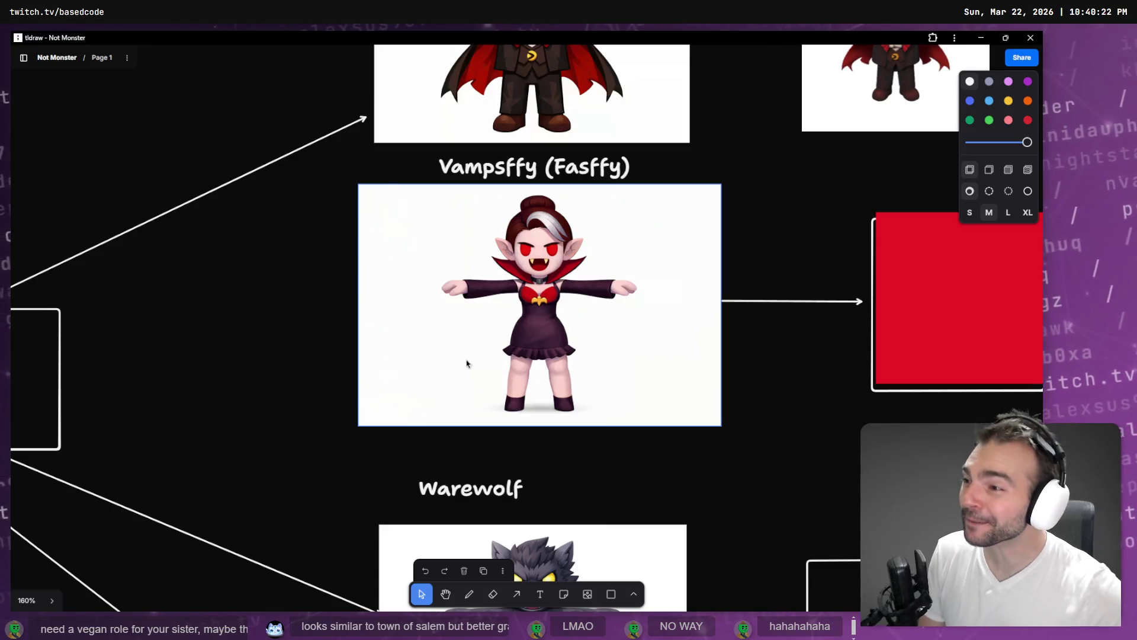
scroll(433, 314, "down", 7)
left_click_drag(355, 251, 350, 303)
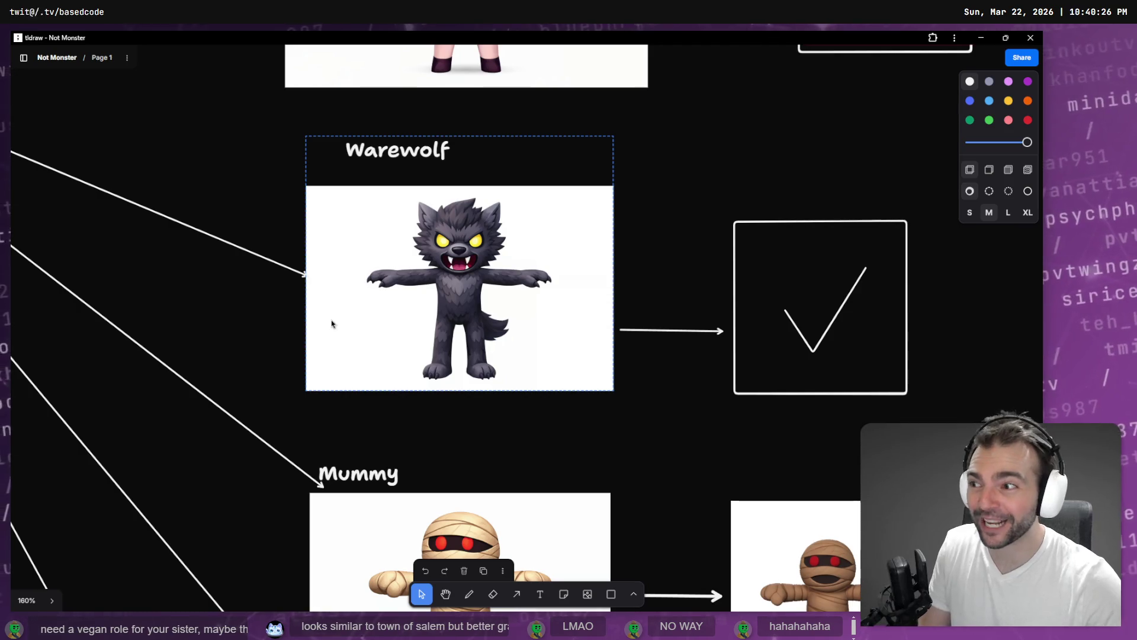
scroll(335, 327, "down", 5)
scroll(537, 262, "down", 5)
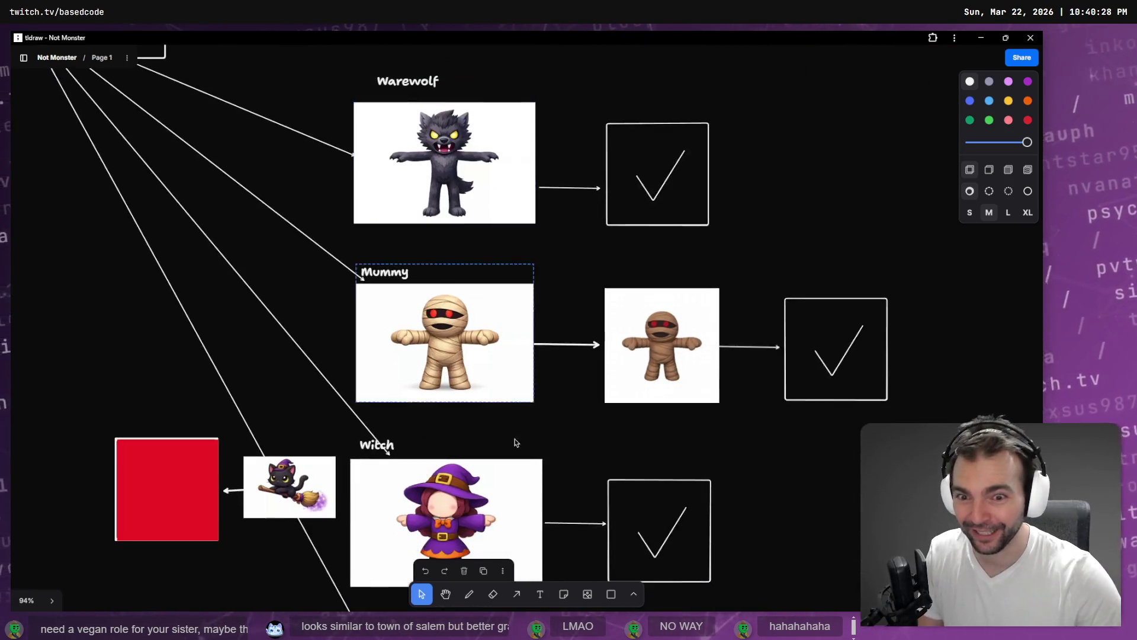
scroll(537, 261, "down", 7)
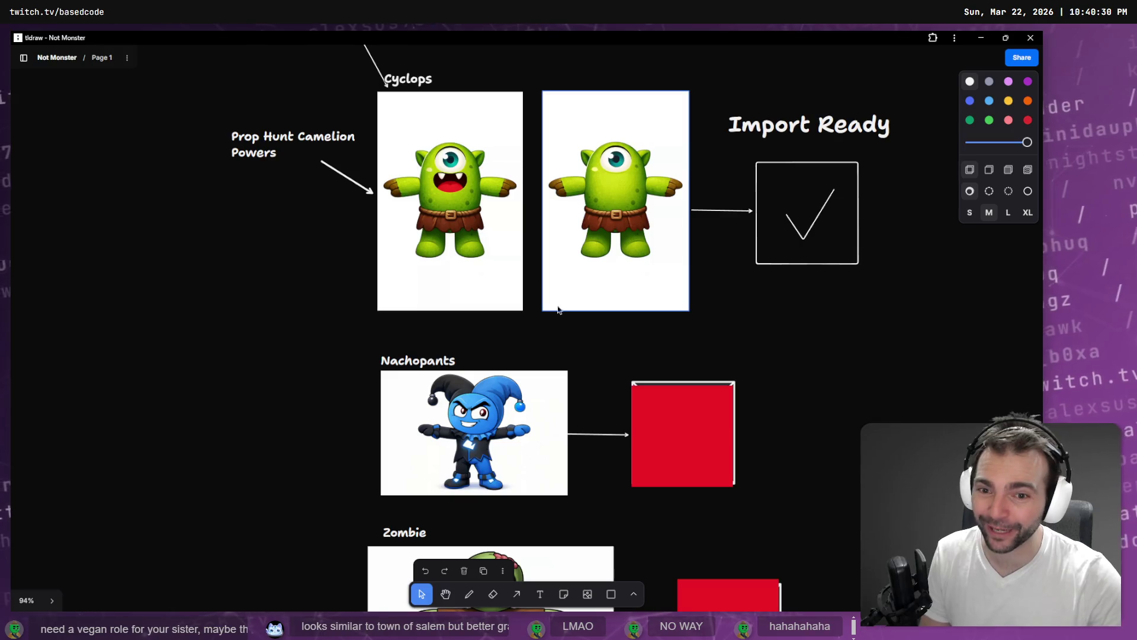
scroll(566, 266, "down", 10)
scroll(651, 326, "up", 4)
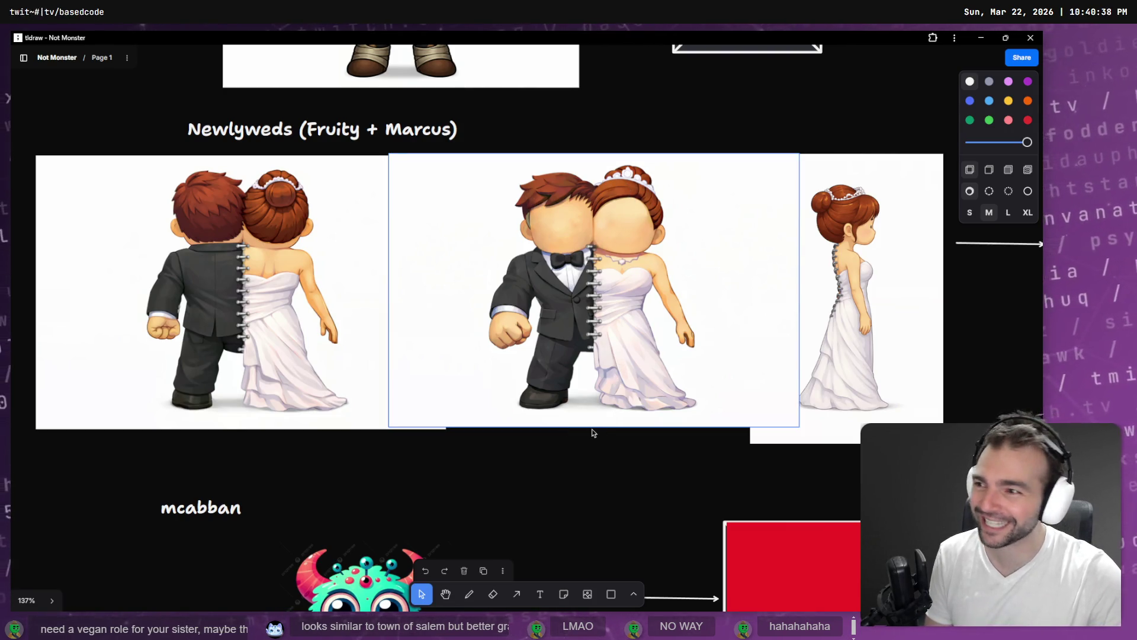
scroll(586, 477, "down", 10)
scroll(567, 331, "up", 2)
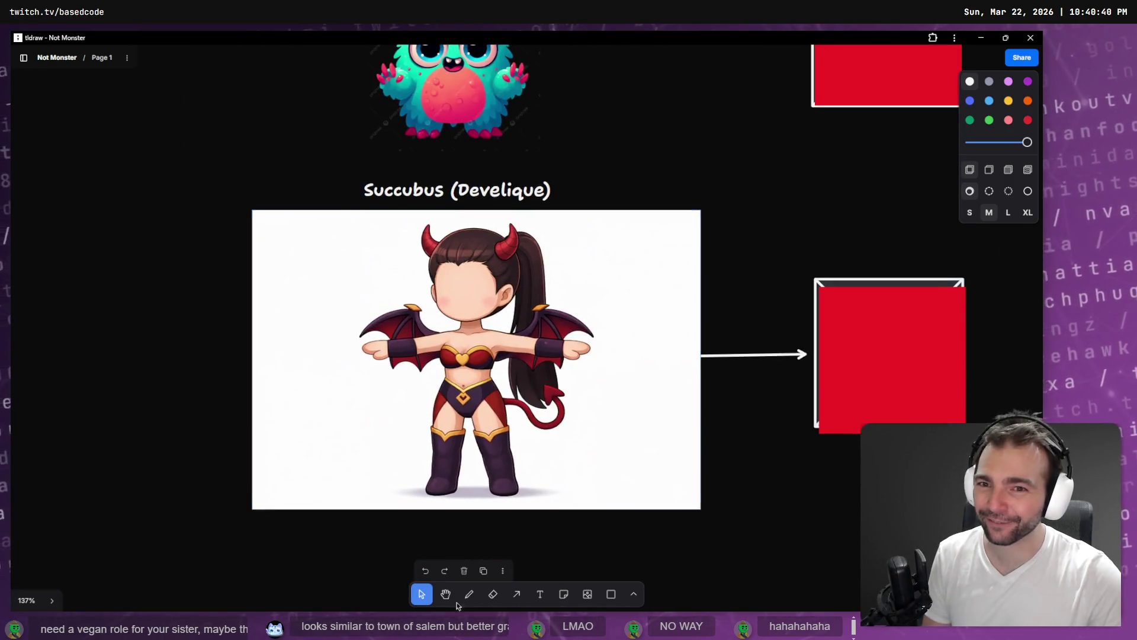
scroll(515, 495, "down", 7)
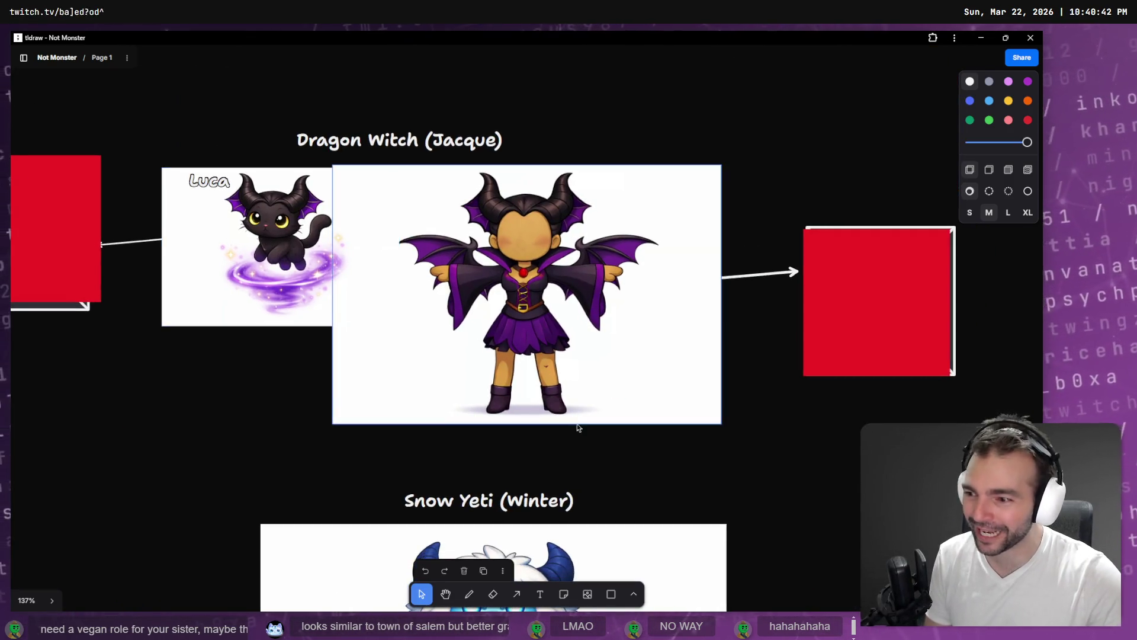
scroll(543, 371, "down", 6)
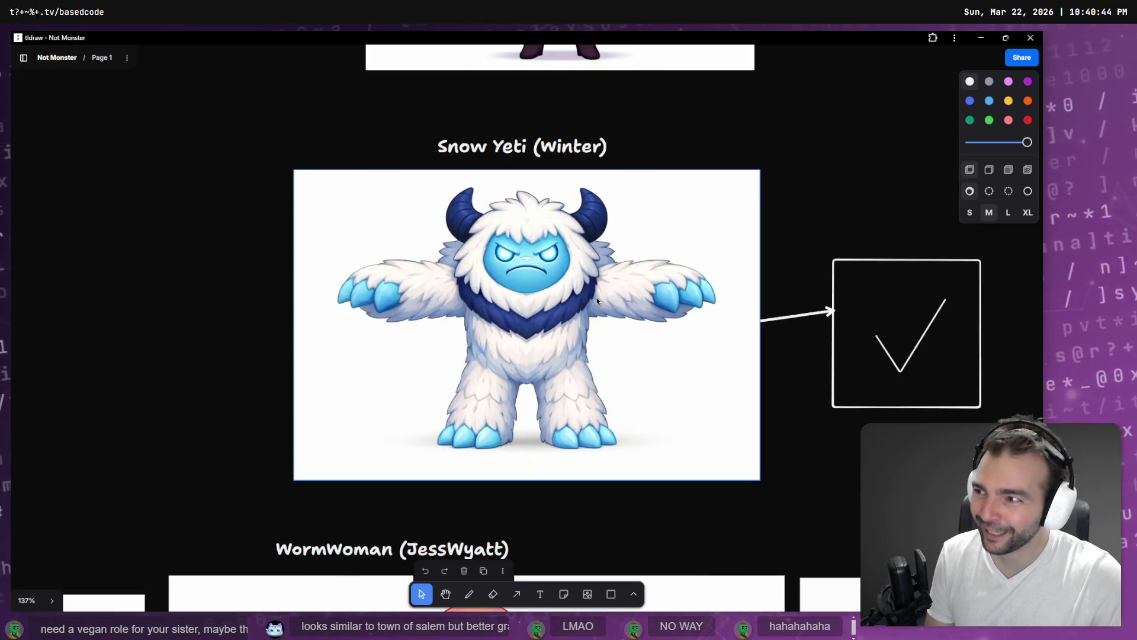
scroll(541, 298, "down", 6)
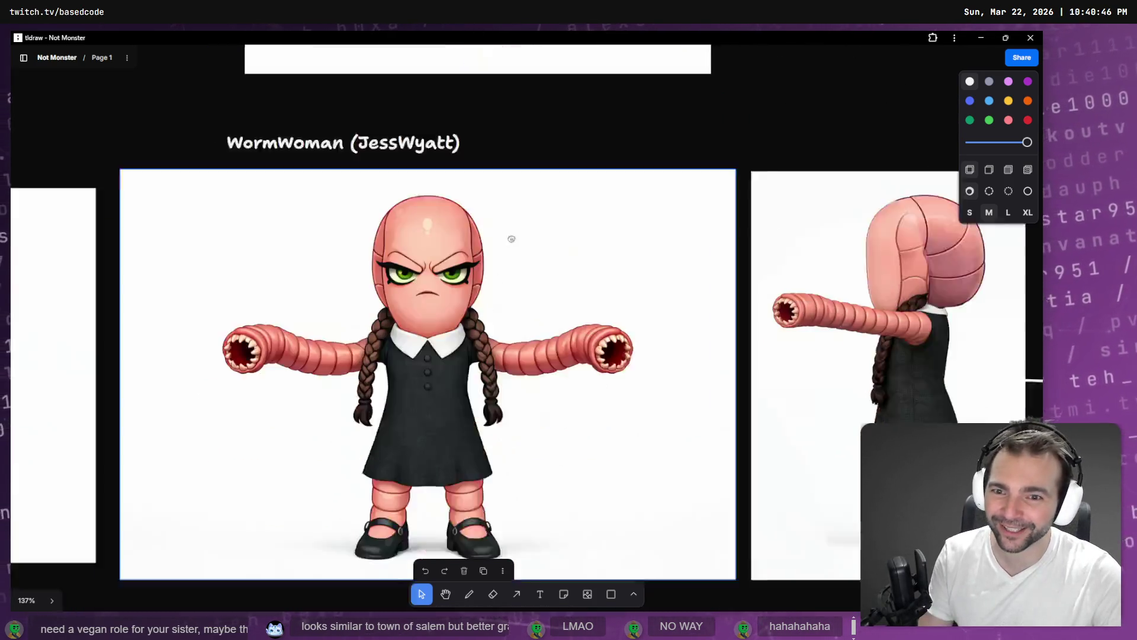
scroll(585, 307, "down", 3)
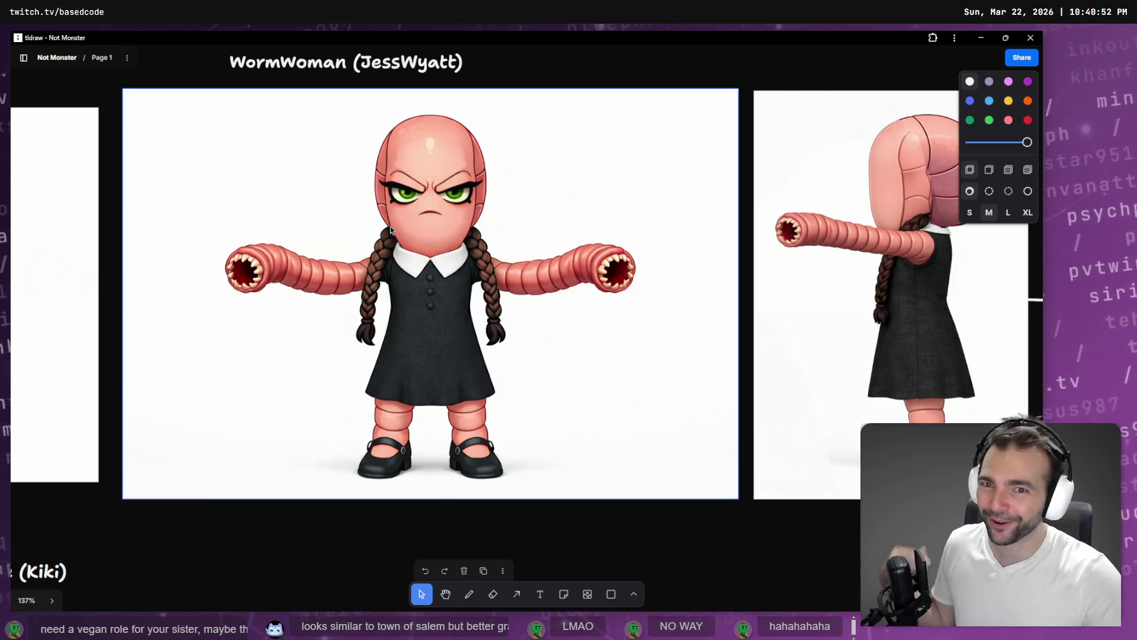
scroll(571, 343, "down", 10)
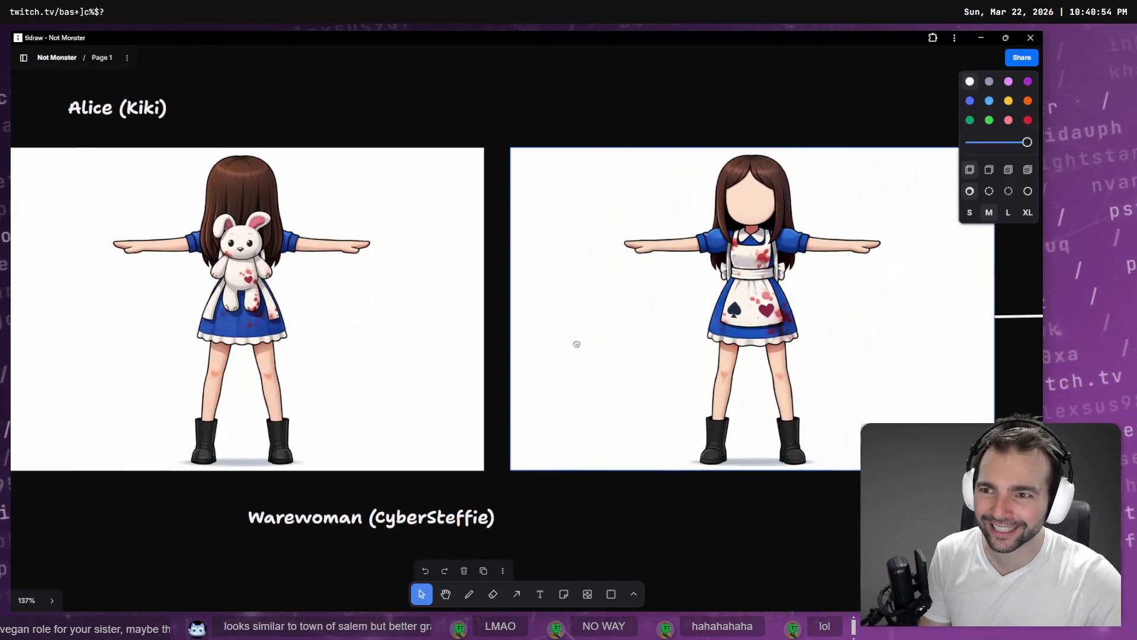
scroll(533, 353, "right", 2)
scroll(462, 367, "up", 3)
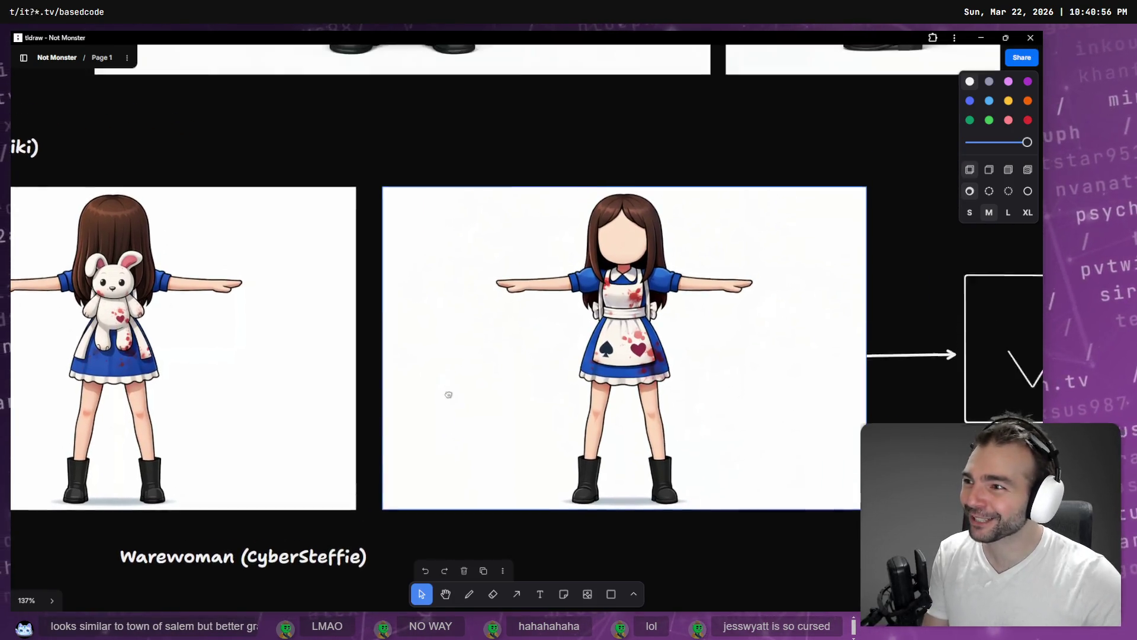
scroll(468, 402, "up", 7)
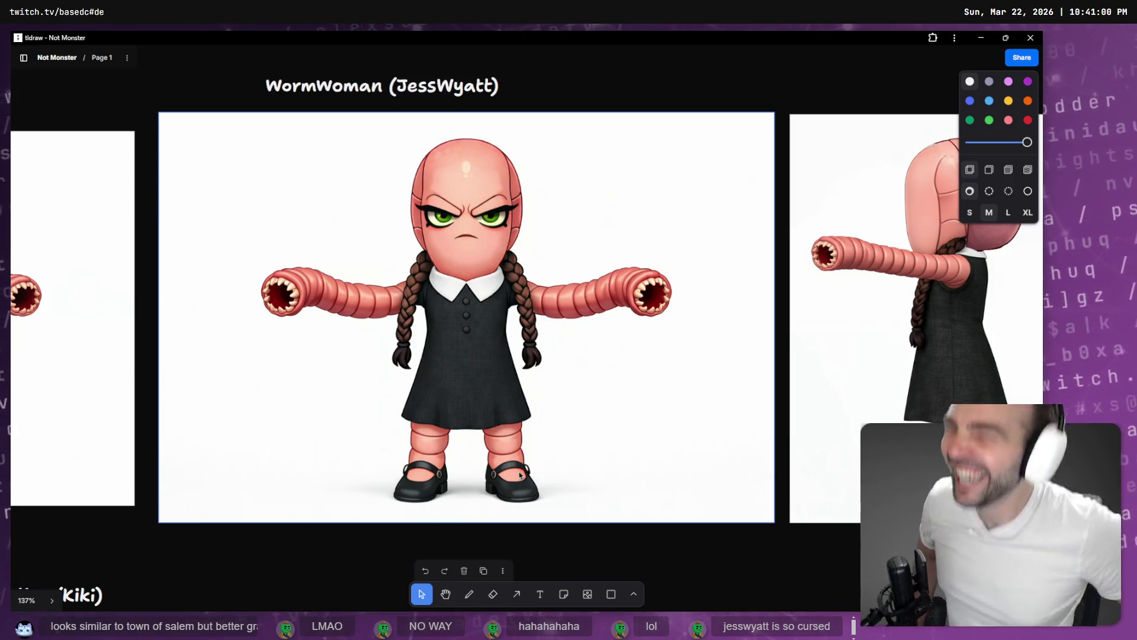
scroll(627, 317, "down", 8)
scroll(533, 237, "right", 1)
left_click_drag(385, 207, 417, 107)
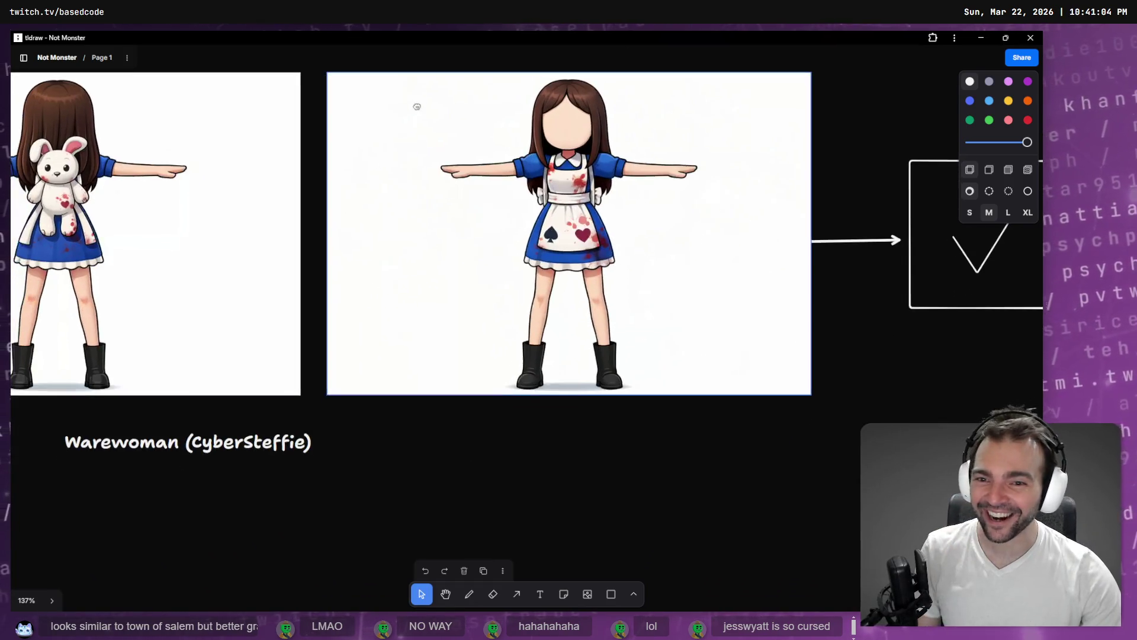
scroll(363, 217, "down", 5, "ctrl")
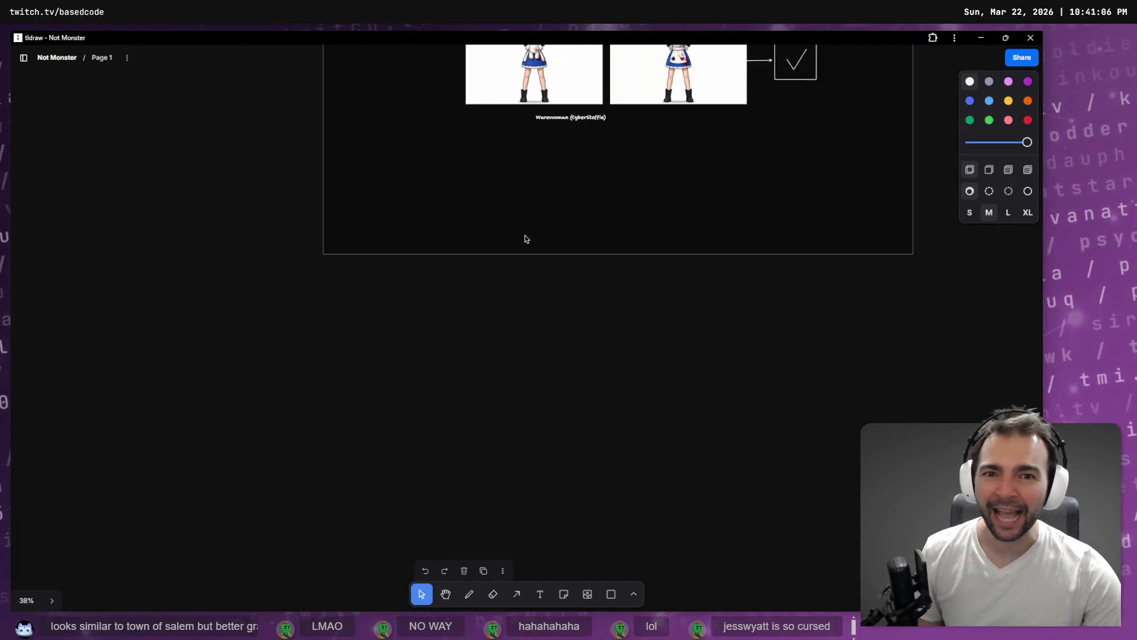
scroll(510, 337, "up", 5)
scroll(451, 363, "up", 15)
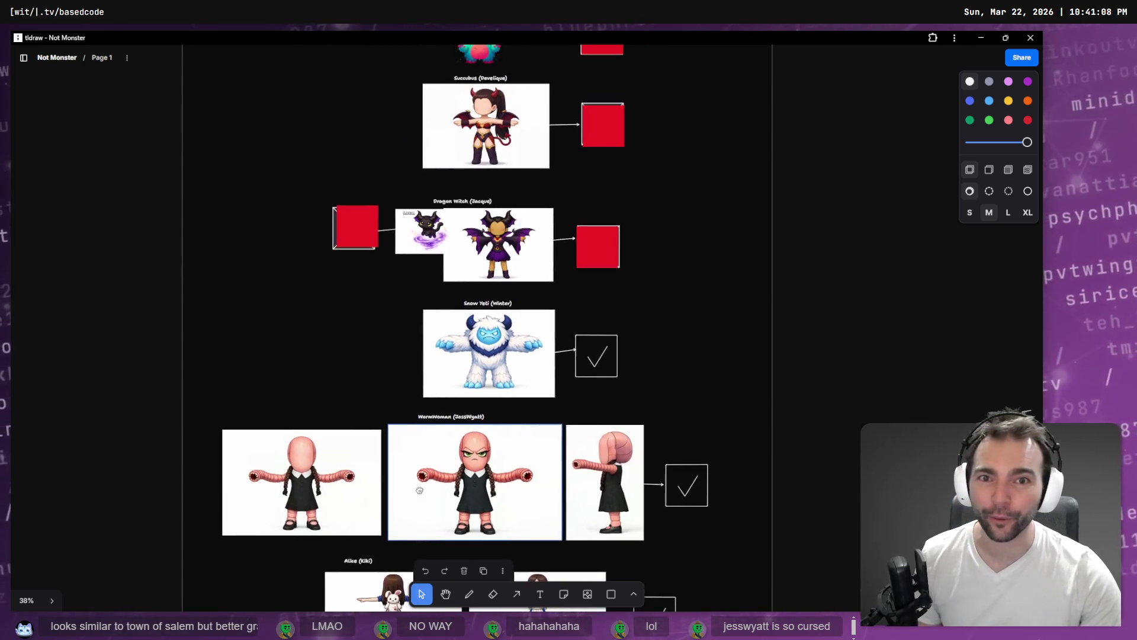
scroll(377, 227, "up", 5)
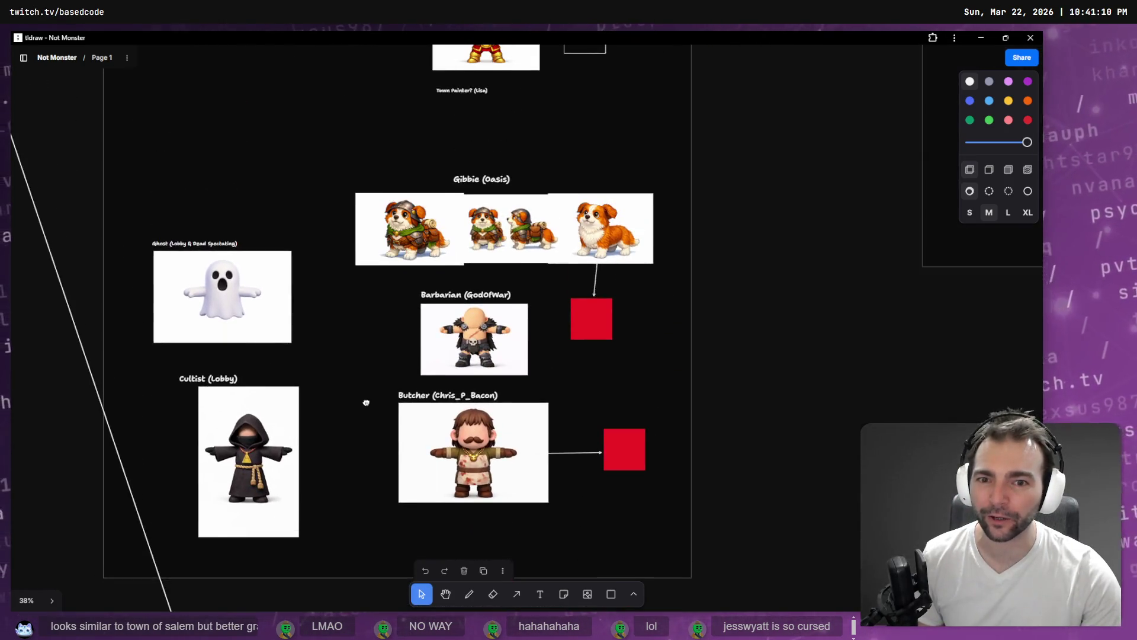
scroll(503, 337, "up", 10, "ctrl")
scroll(502, 337, "up", 1, "ctrl")
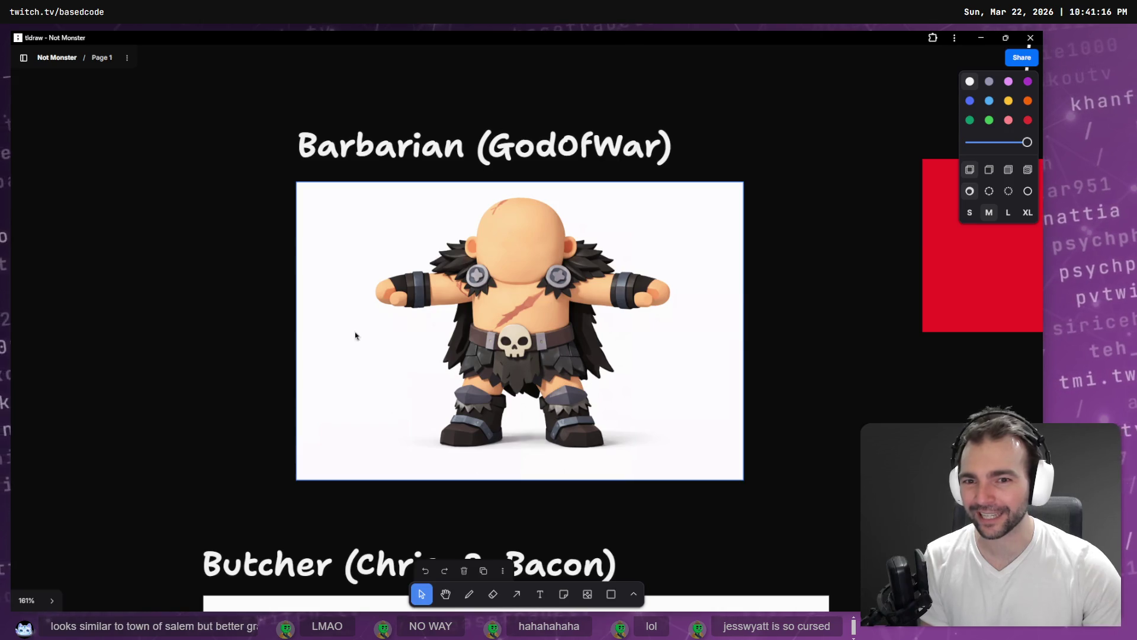
scroll(738, 532, "down", 8)
scroll(721, 178, "up", 2)
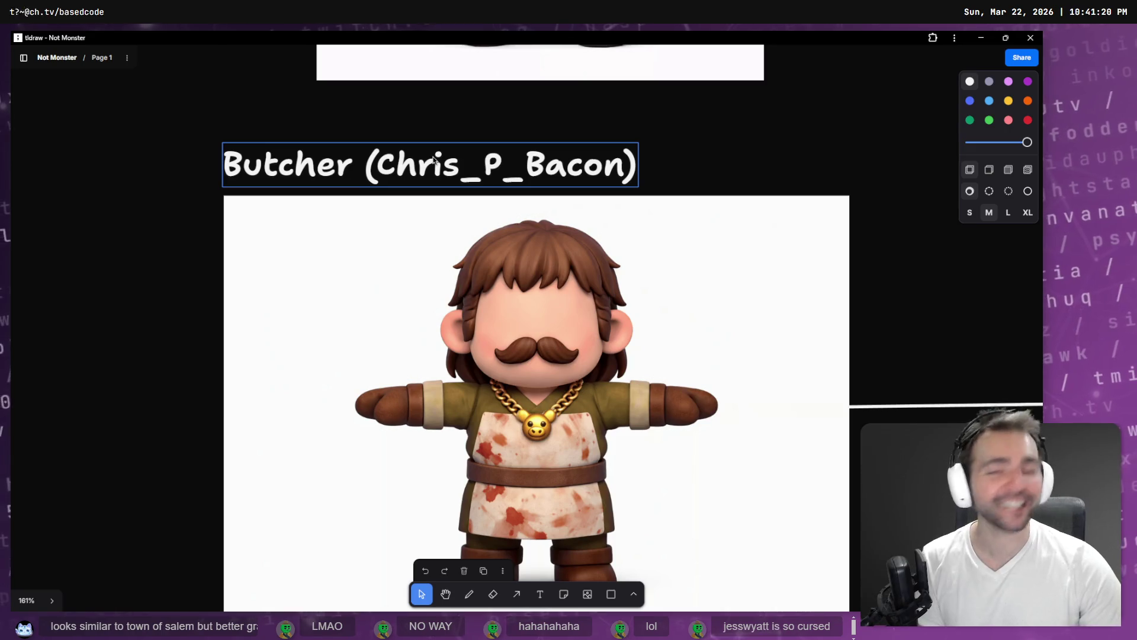
scroll(434, 159, "down", 2)
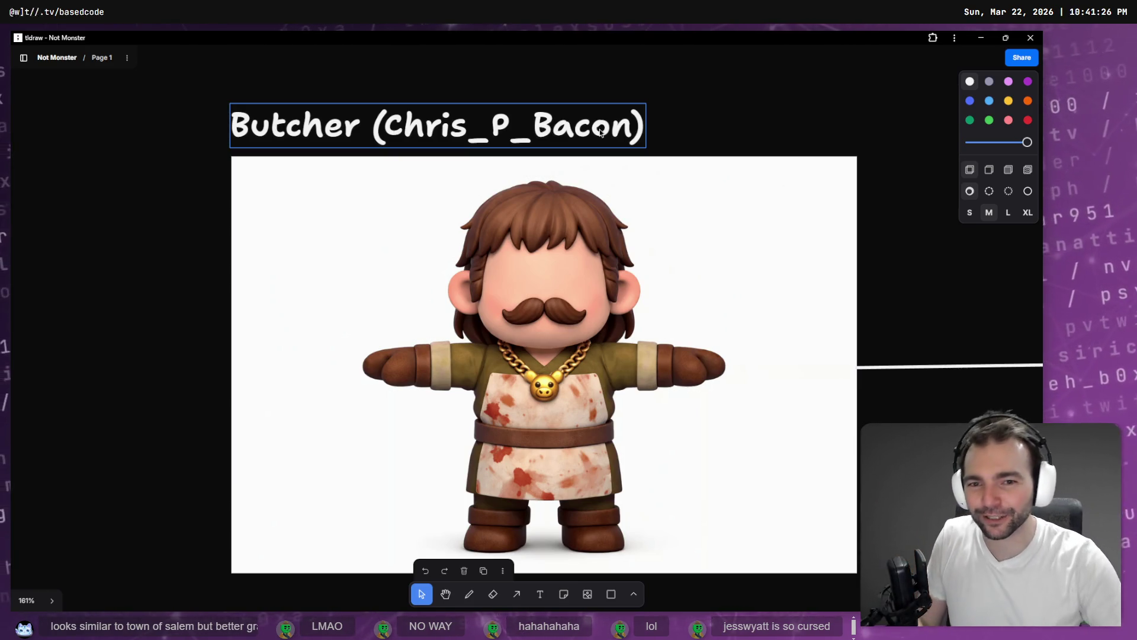
scroll(552, 265, "down", 5)
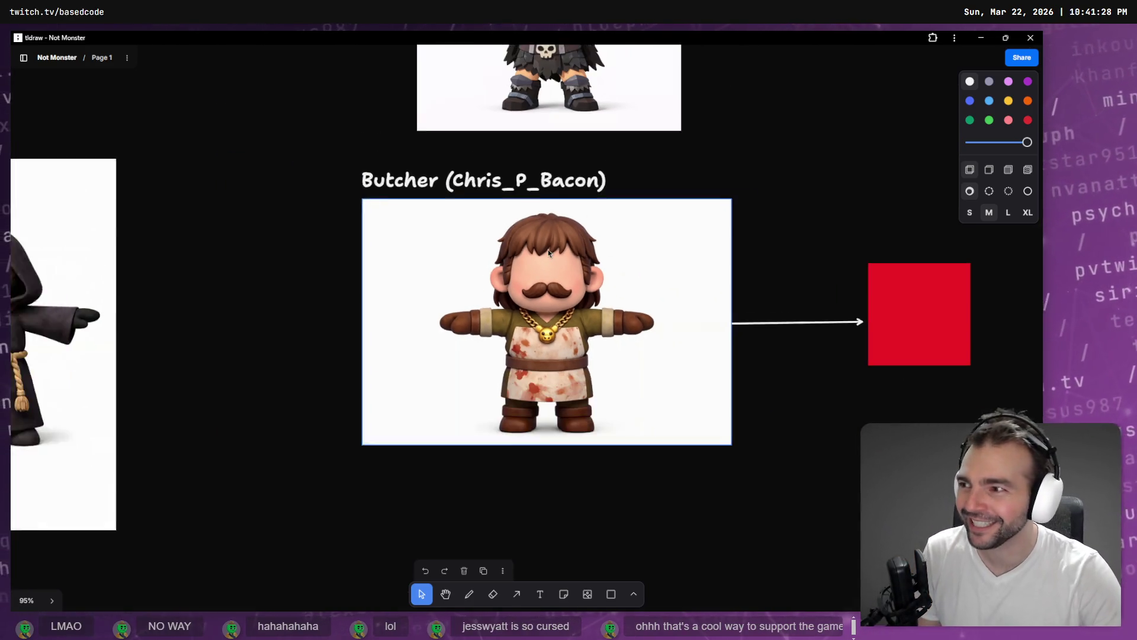
scroll(548, 252, "down", 5)
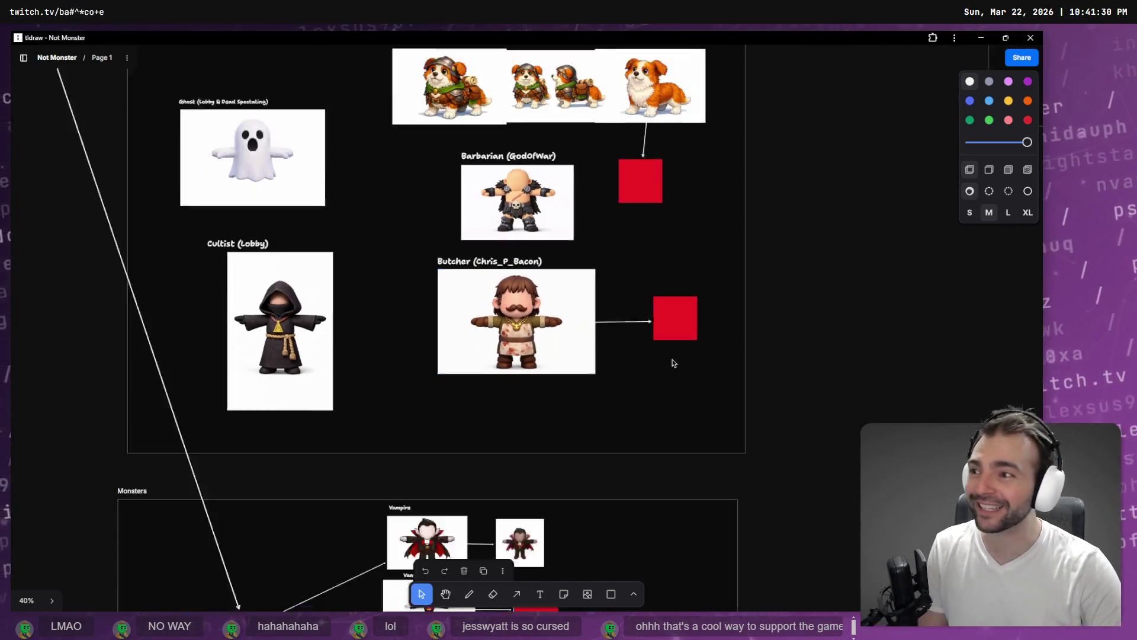
scroll(673, 364, "down", 2)
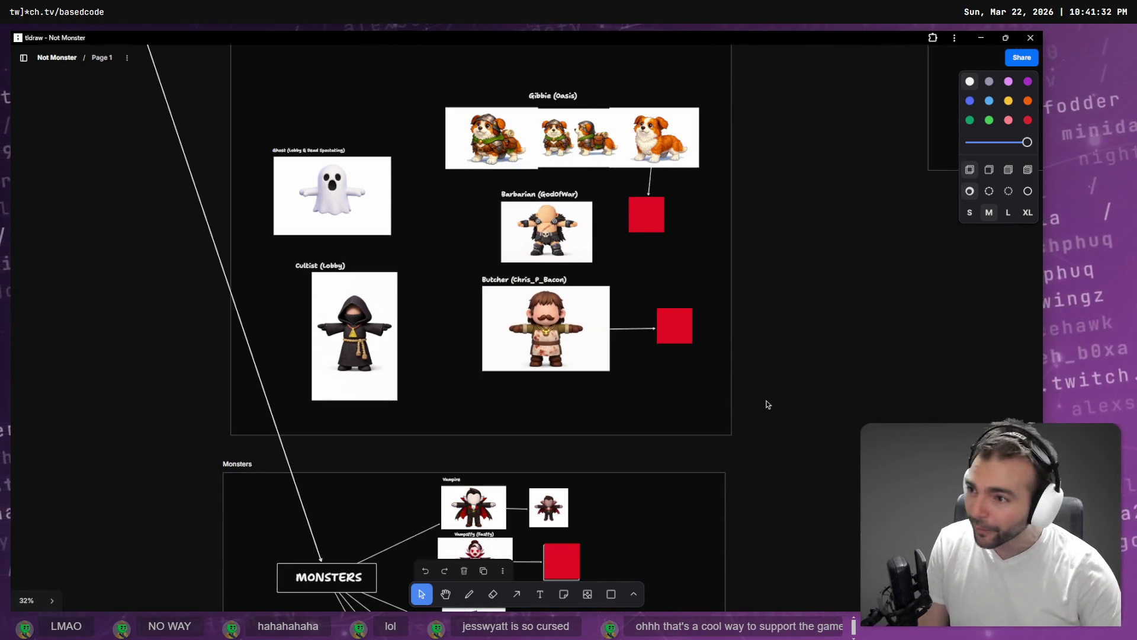
scroll(768, 405, "right", 10)
scroll(768, 404, "down", 5)
scroll(621, 167, "down", 3)
left_click_drag(621, 167, 481, 496)
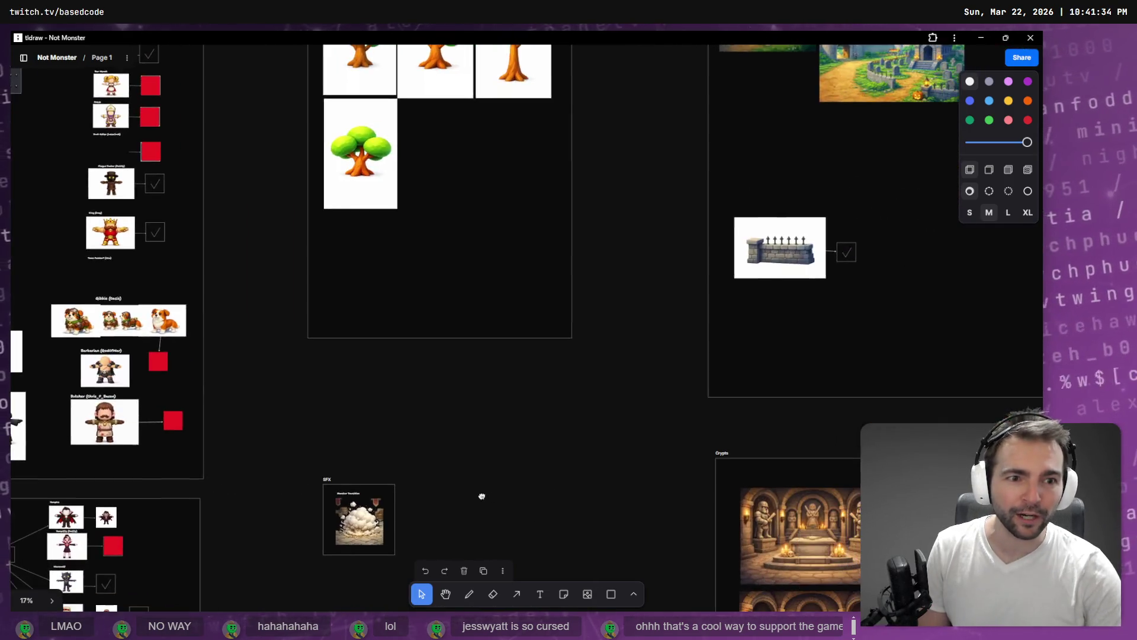
scroll(481, 496, "up", 2)
scroll(655, 406, "right", 6)
scroll(655, 406, "down", 10)
scroll(368, 559, "up", 3)
scroll(367, 559, "down", 6)
scroll(414, 474, "up", 4)
scroll(415, 474, "left", 2)
scroll(445, 395, "down", 5)
scroll(444, 395, "left", 2)
scroll(445, 396, "down", 10)
scroll(711, 326, "up", 6)
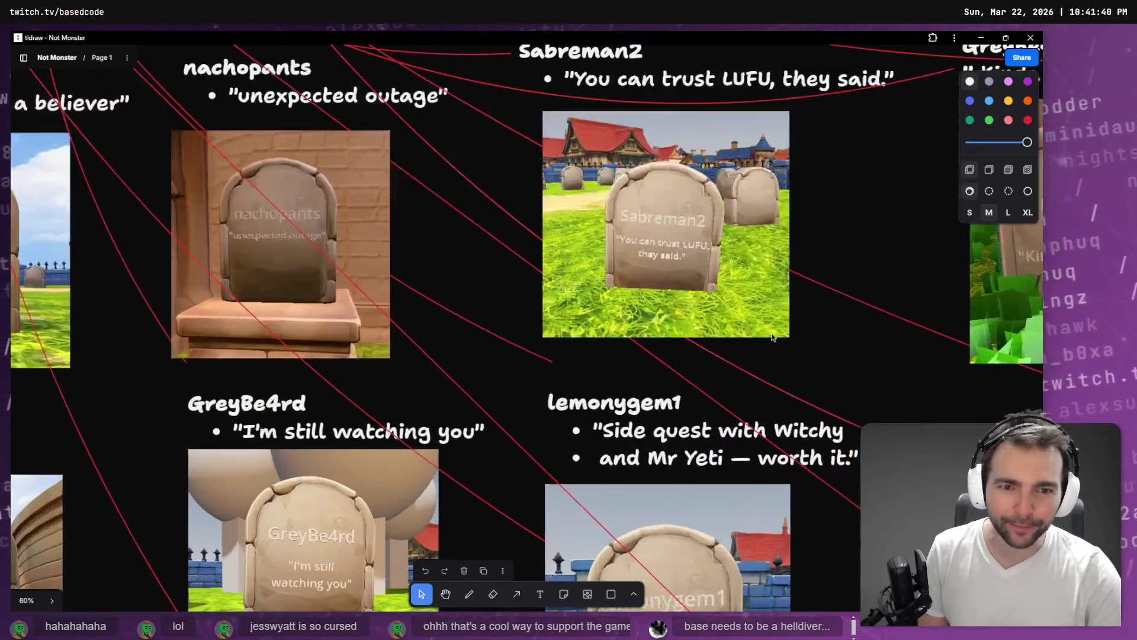
scroll(773, 340, "up", 3)
scroll(658, 253, "up", 3)
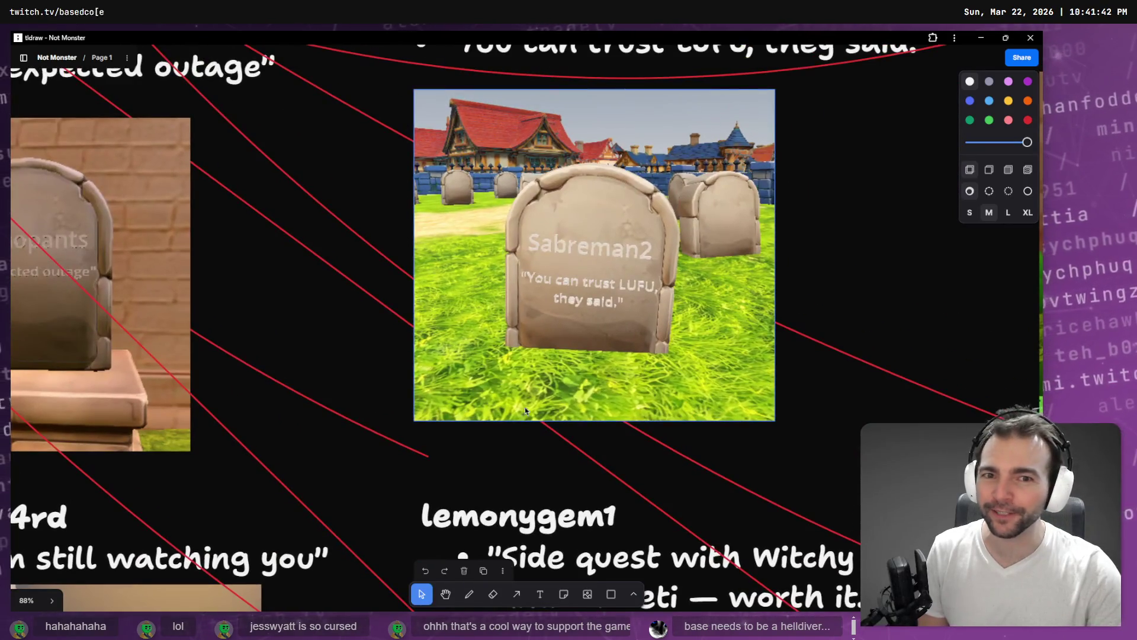
scroll(570, 246, "down", 5)
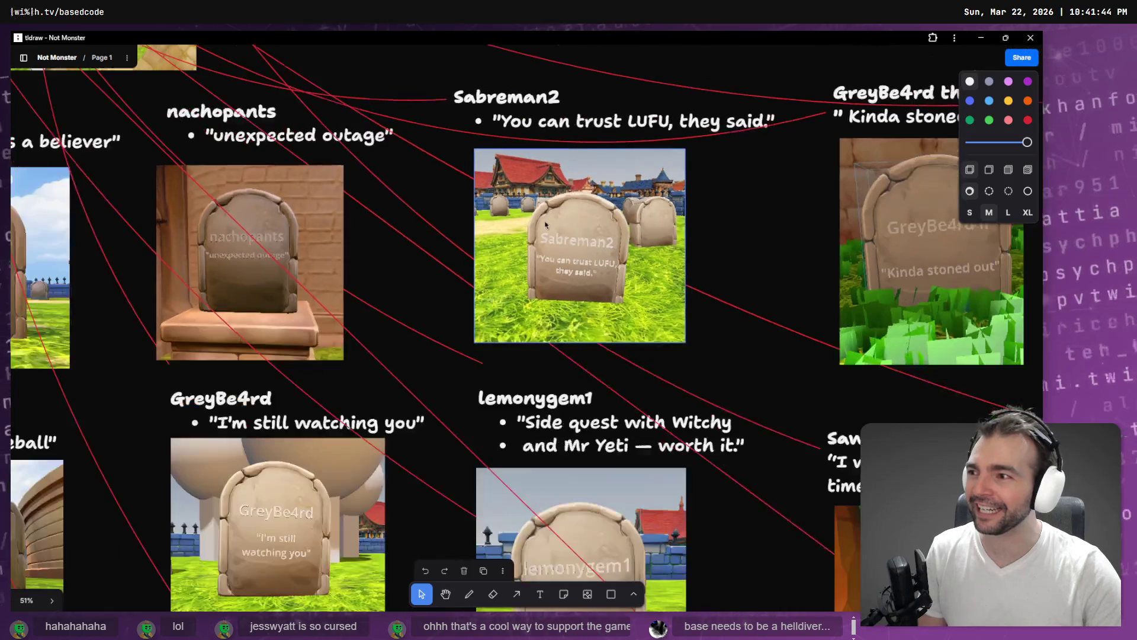
scroll(521, 172, "up", 3)
scroll(532, 334, "up", 2)
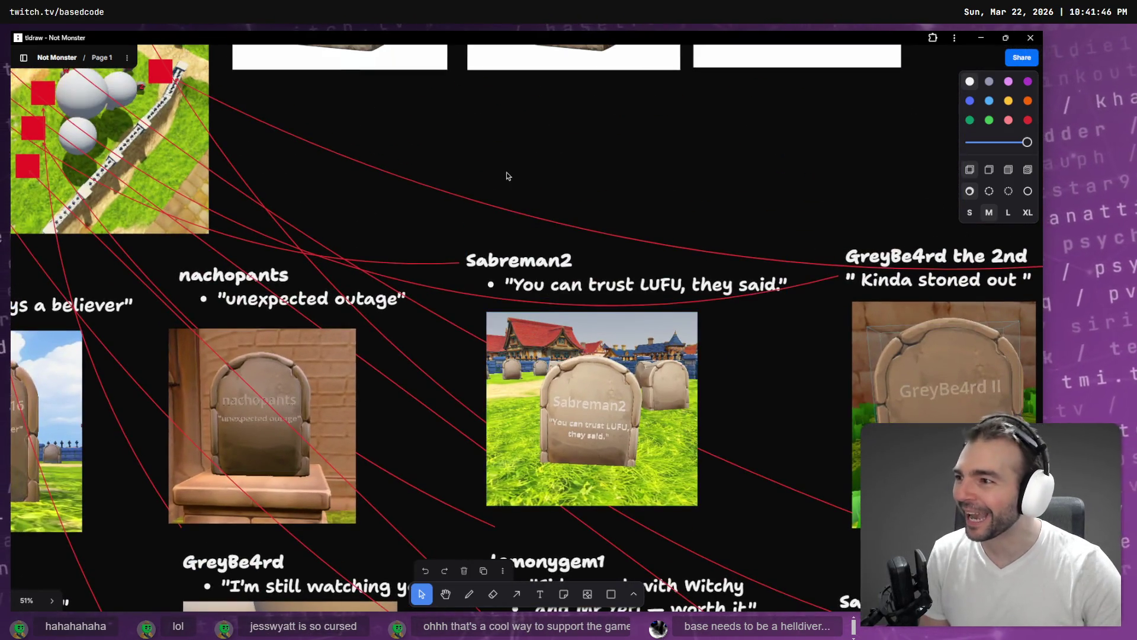
scroll(514, 133, "up", 10)
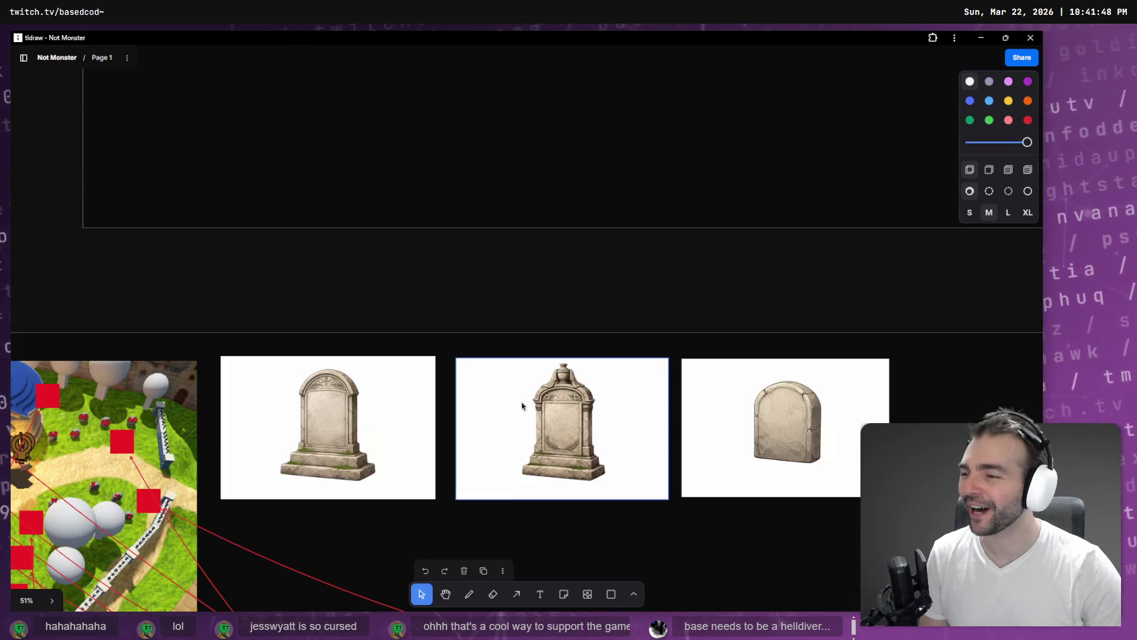
left_click_drag(522, 422, 566, 266)
Step: Select the Warmonger statue image and scroll the board around it
scroll(566, 265, "down", 10)
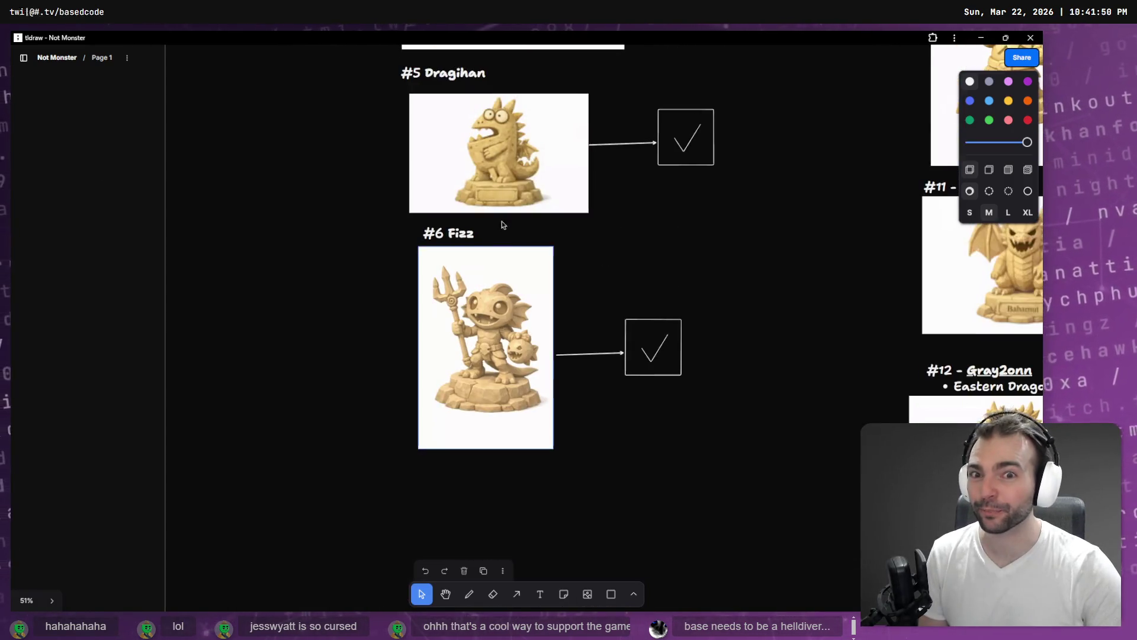
scroll(407, 176, "down", 3)
scroll(399, 145, "up", 5)
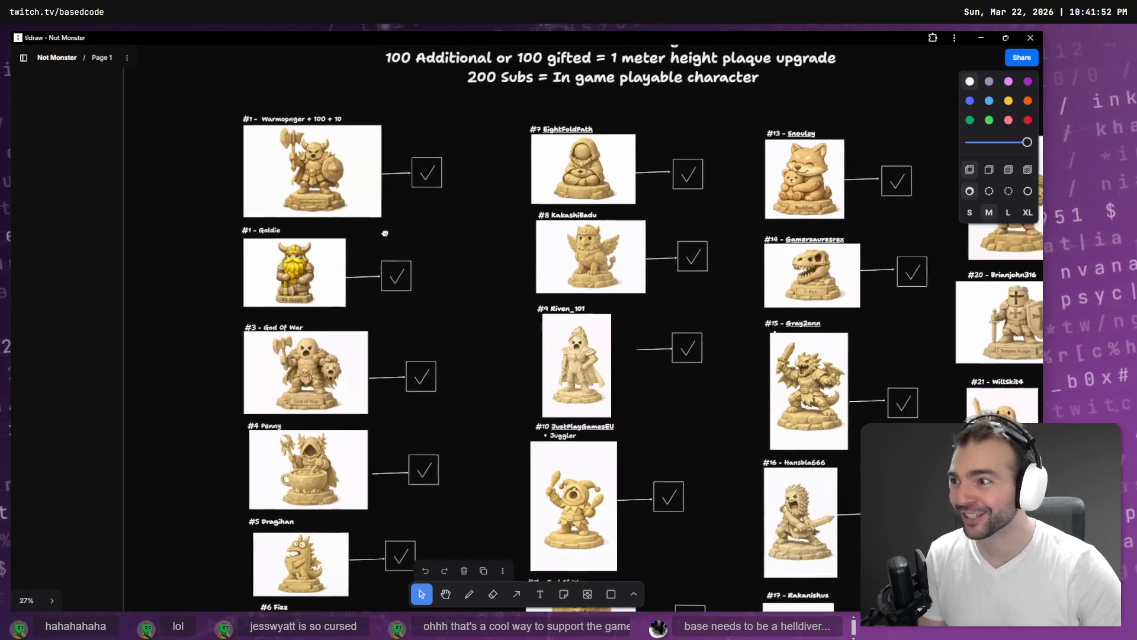
scroll(456, 355, "up", 4)
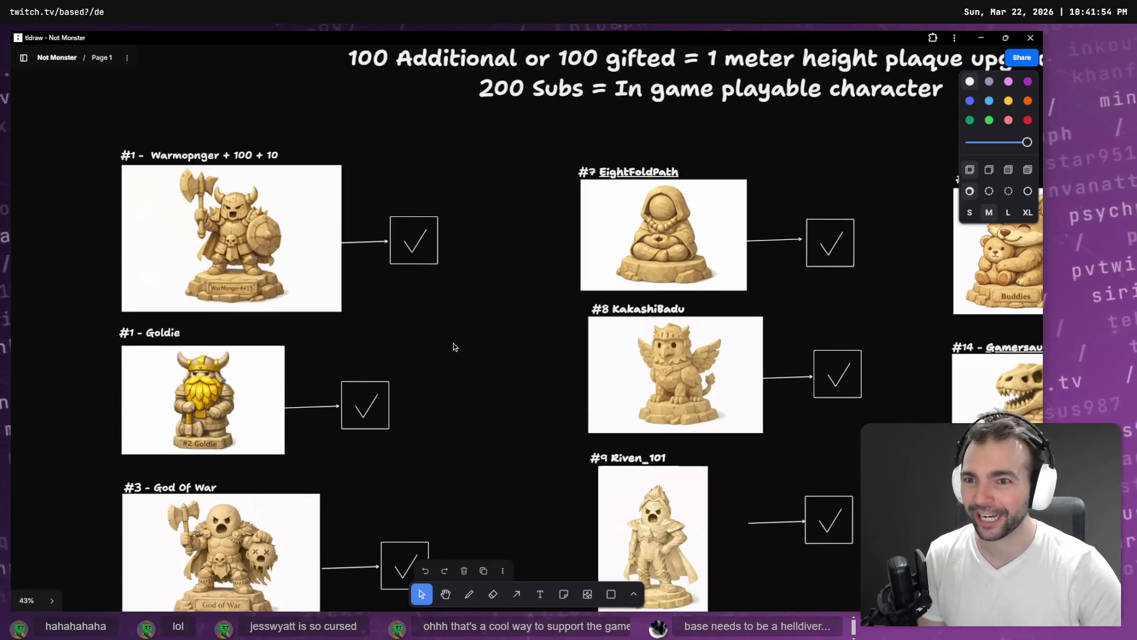
left_click(282, 253)
scroll(266, 189, "up", 5)
scroll(267, 190, "left", 5)
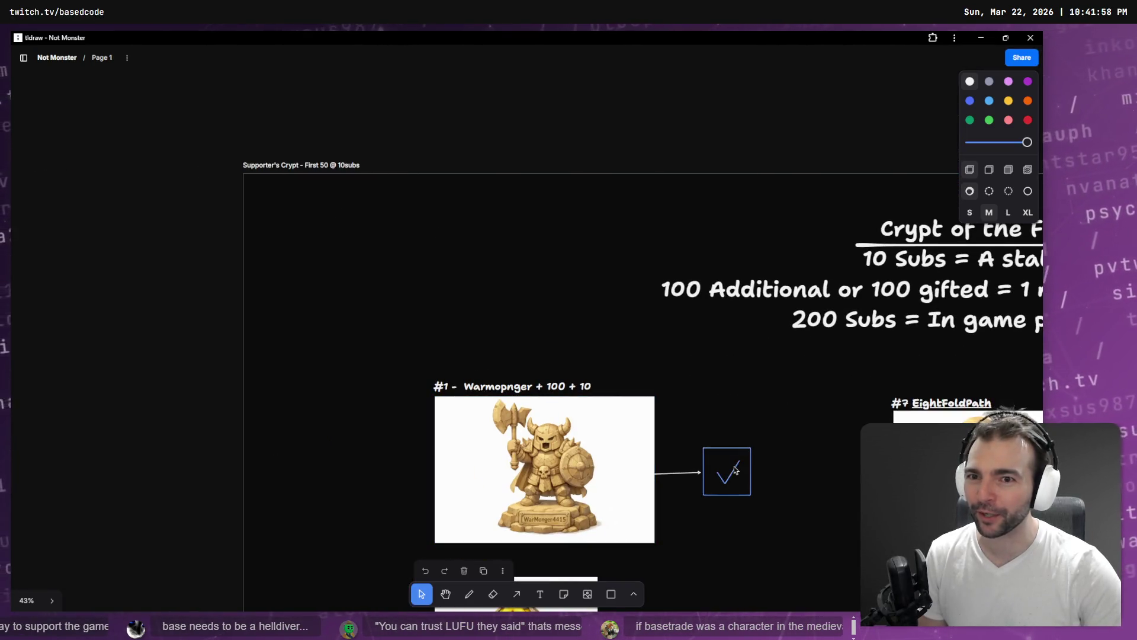
scroll(673, 486, "down", 8)
scroll(492, 404, "up", 4)
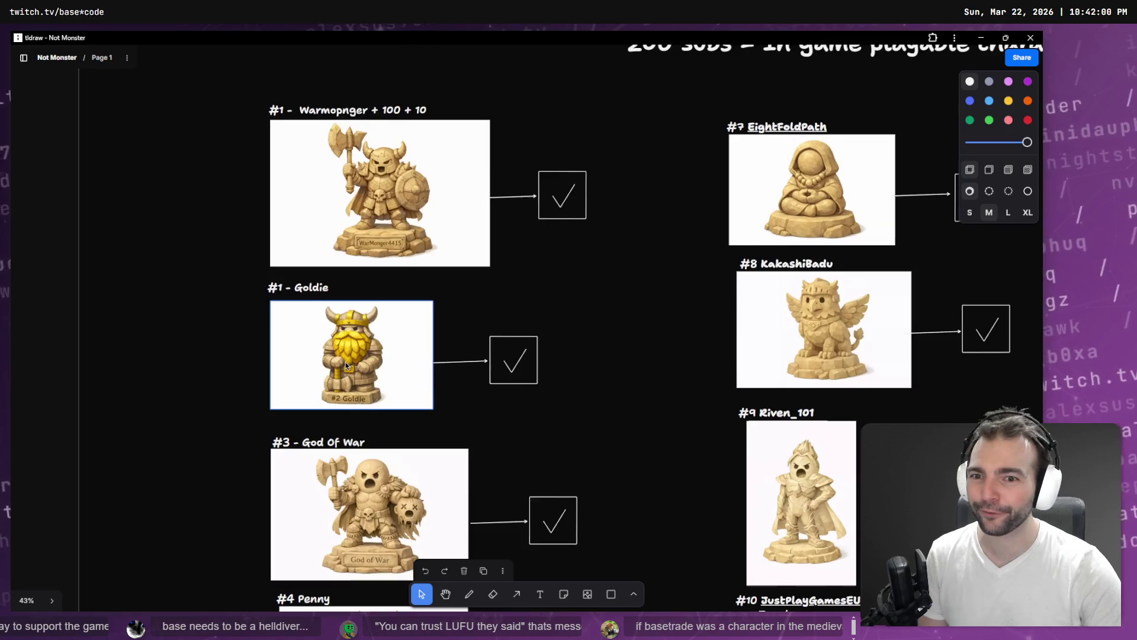
Step: Scroll down and right to show the ticked supporter statue cards #15 through #22
scroll(492, 404, "down", 3)
scroll(492, 405, "down", 3)
scroll(296, 355, "down", 6)
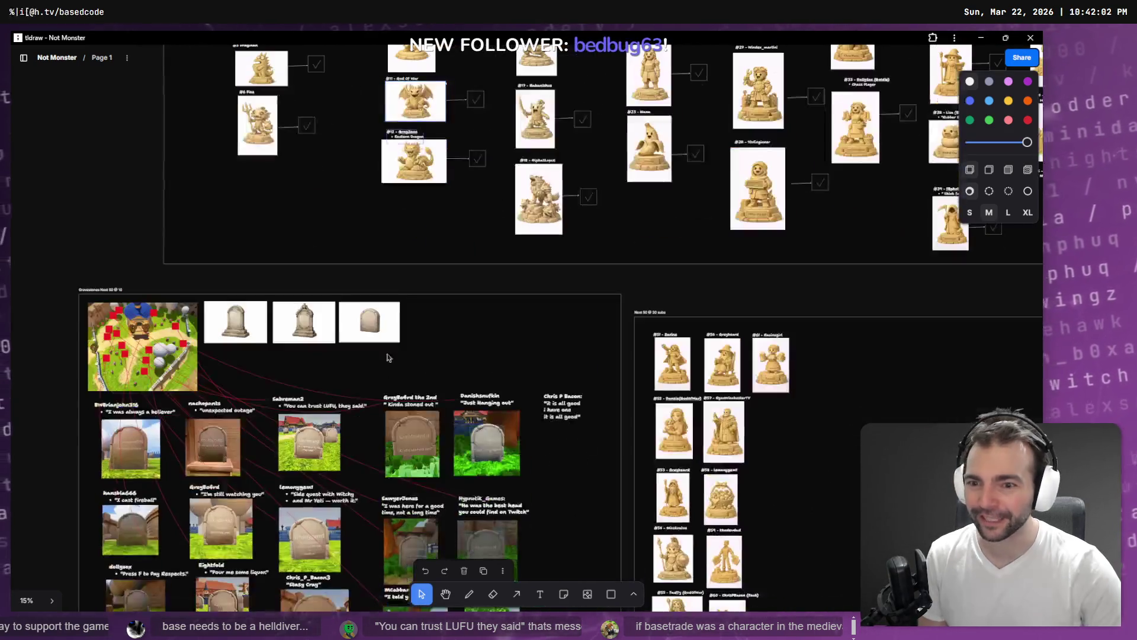
scroll(291, 305, "right", 10)
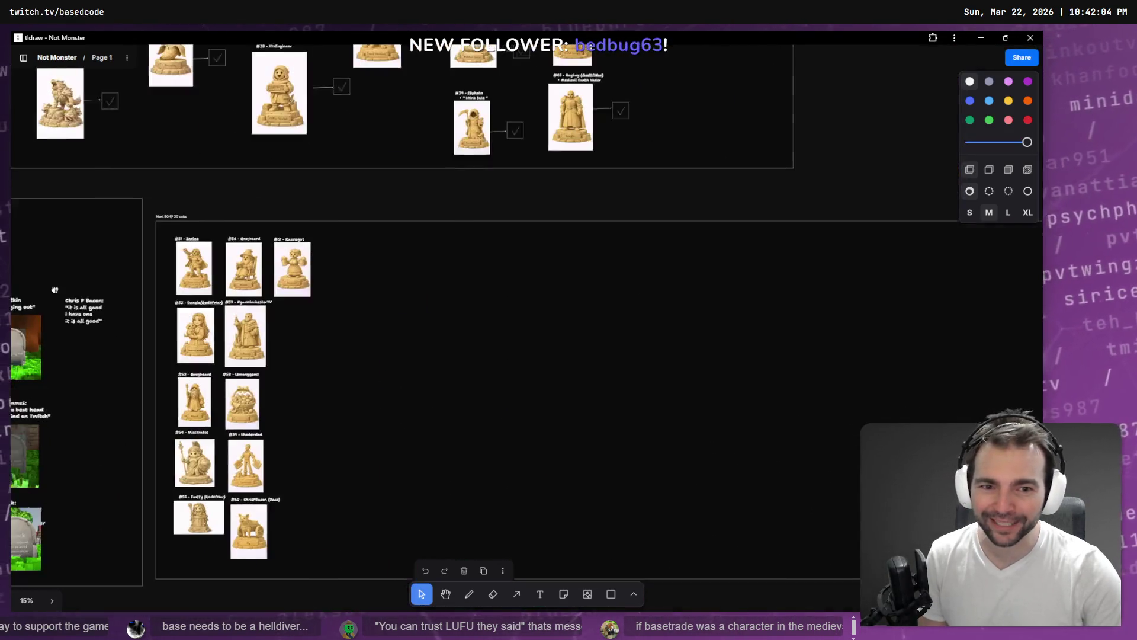
scroll(287, 305, "up", 5)
scroll(248, 255, "up", 6)
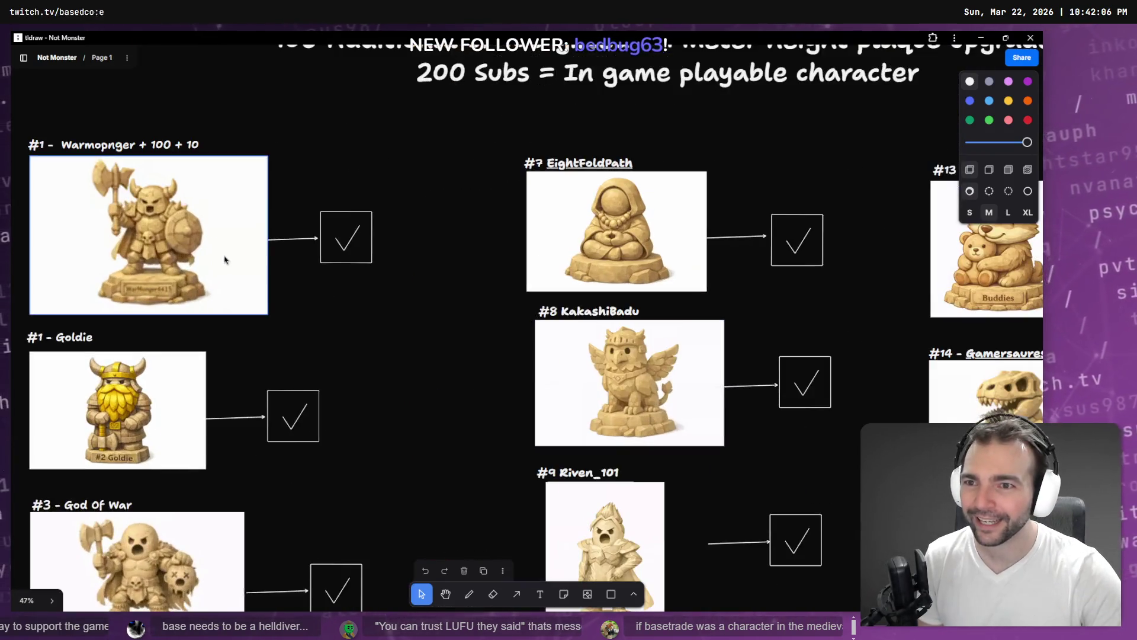
scroll(226, 365, "down", 6)
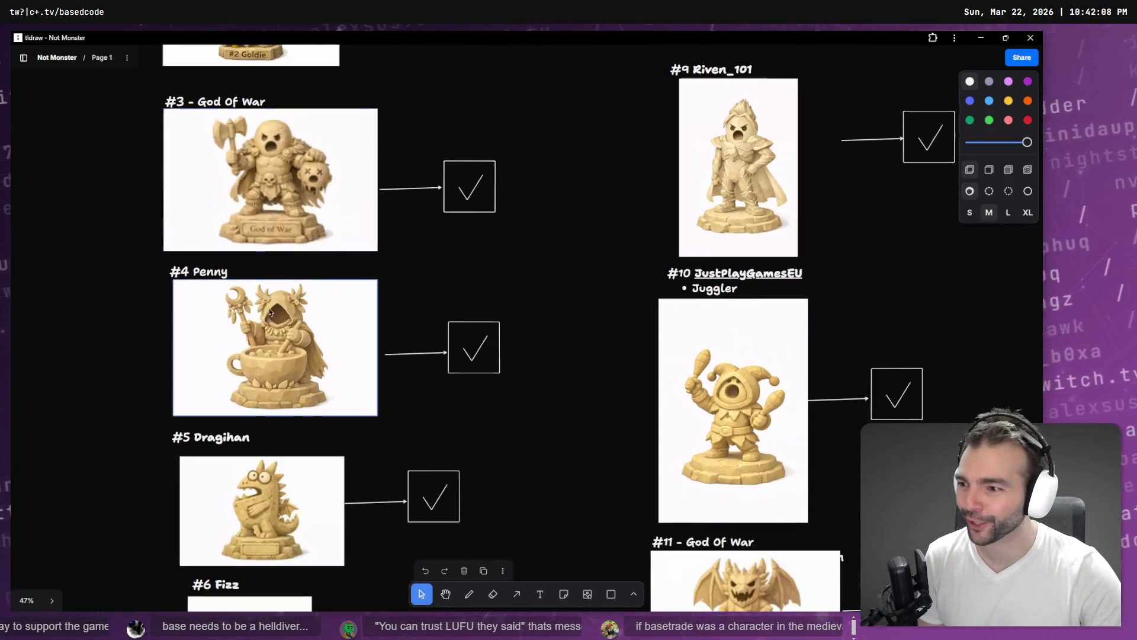
scroll(272, 85, "down", 5)
scroll(272, 86, "down", 1)
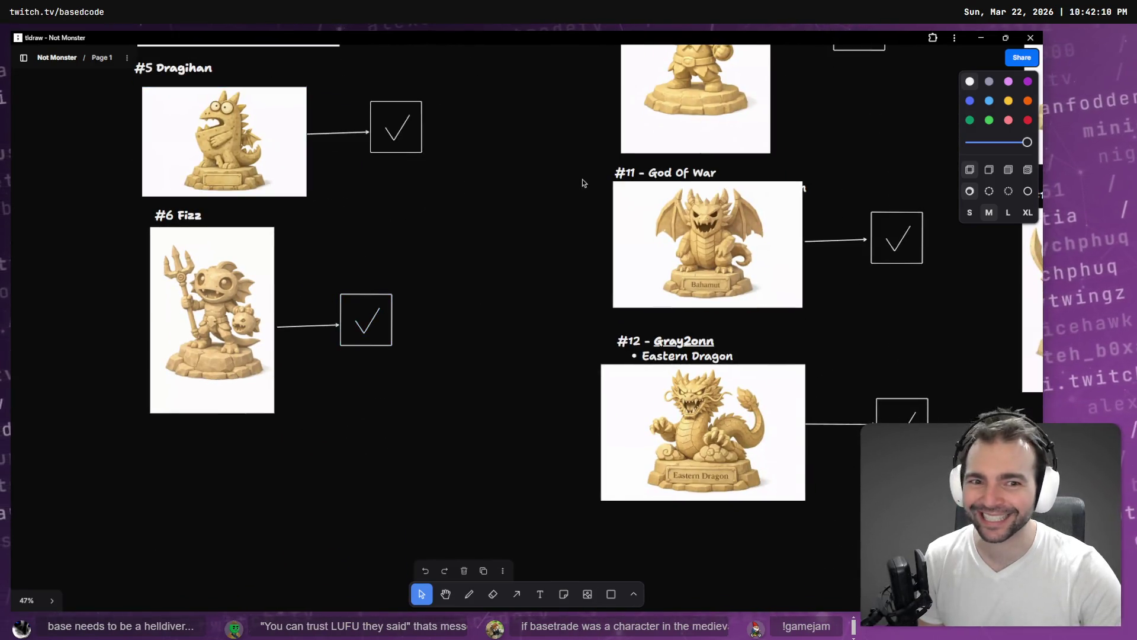
scroll(533, 249, "down", 5)
scroll(485, 308, "up", 5)
scroll(438, 379, "down", 3)
scroll(396, 457, "up", 1)
scroll(396, 457, "down", 4)
scroll(396, 458, "right", 3)
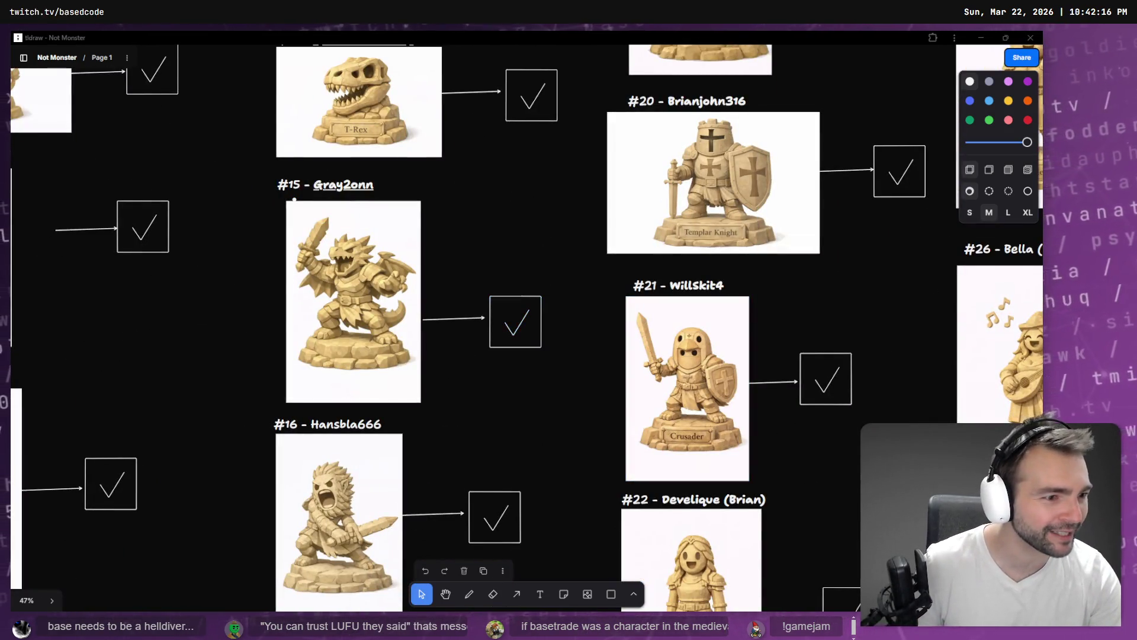
Step: Switch to Godot and run the Not Monsters project with F5 to its main menu
key("alt+Tab")
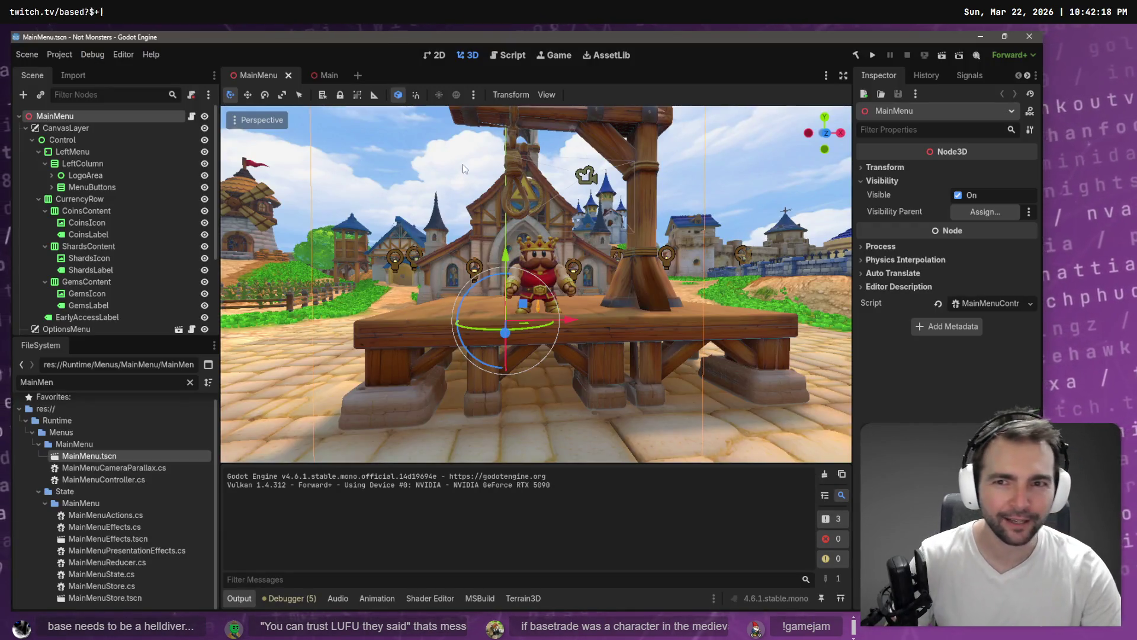
key("F5")
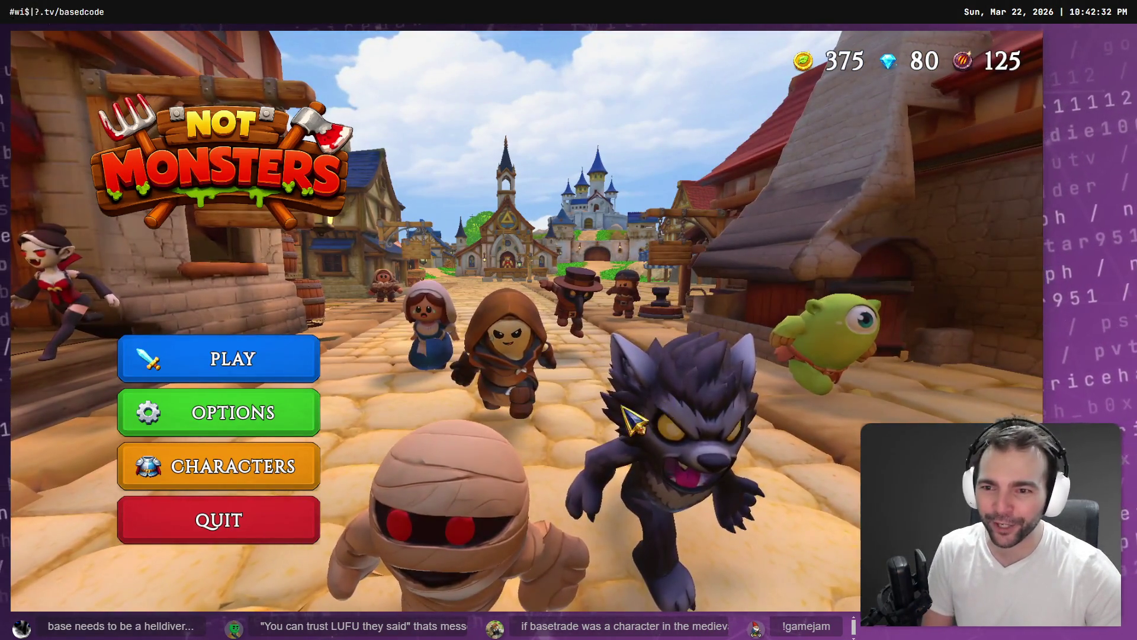
left_click(280, 465)
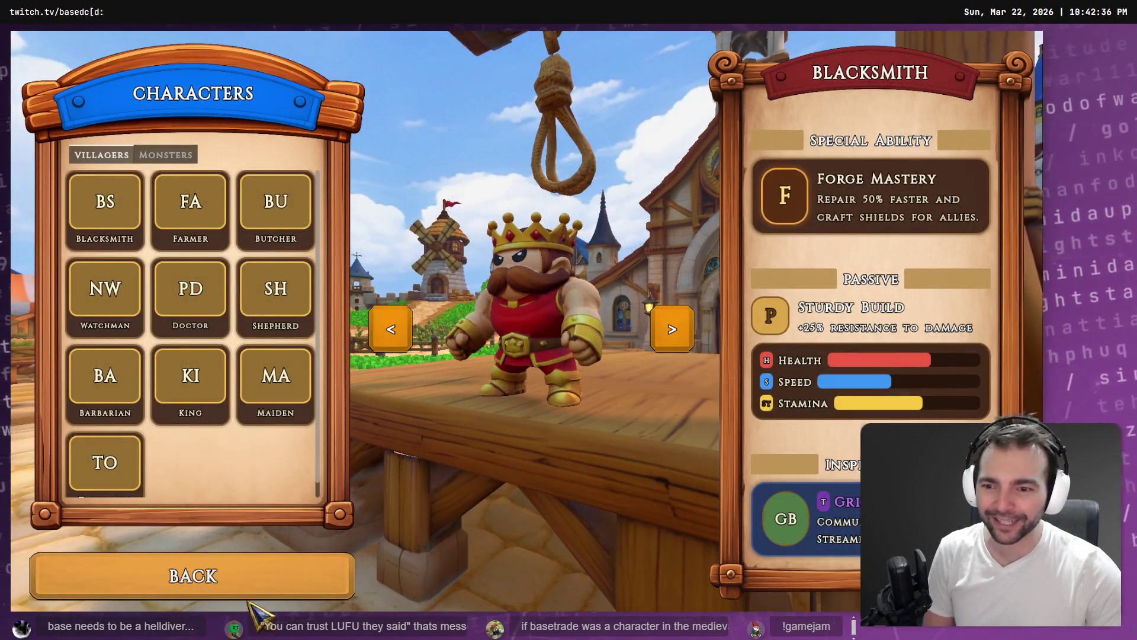
left_click(125, 154)
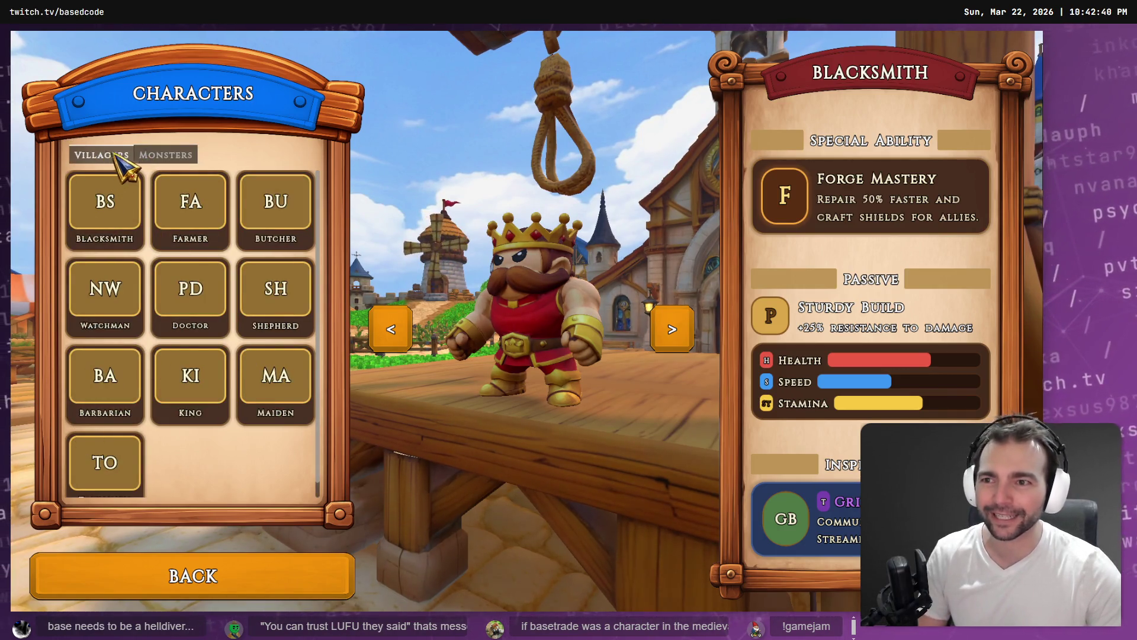
left_click(163, 154)
left_click(228, 588)
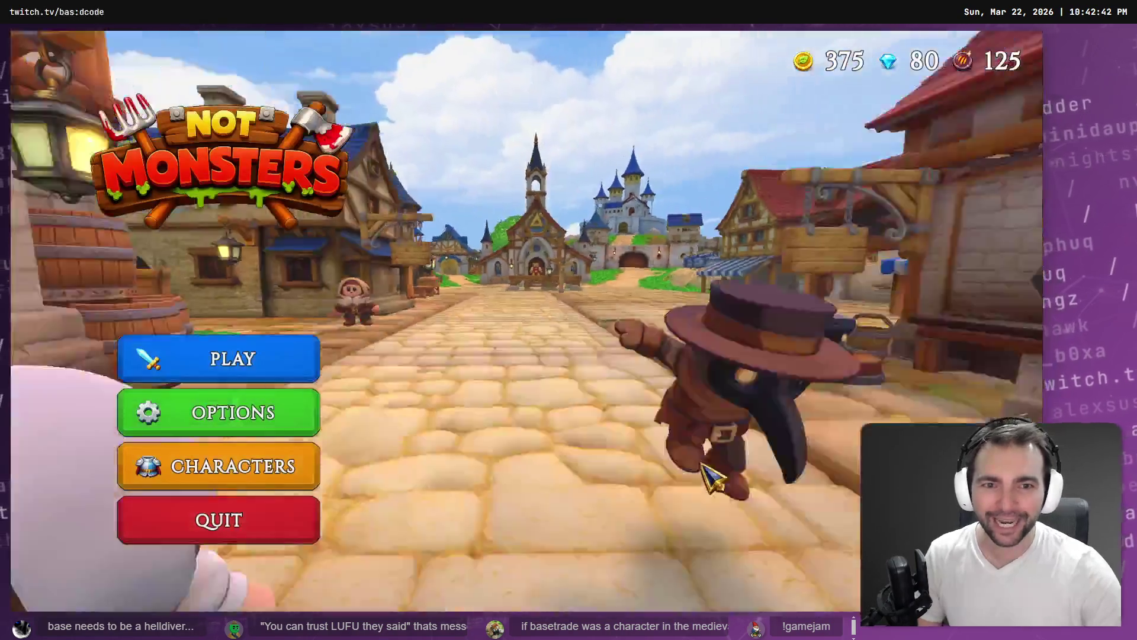
key("F8")
Step: Rebuild and relaunch Not Monsters with F5, then open the character roster from the main menu
key("F5")
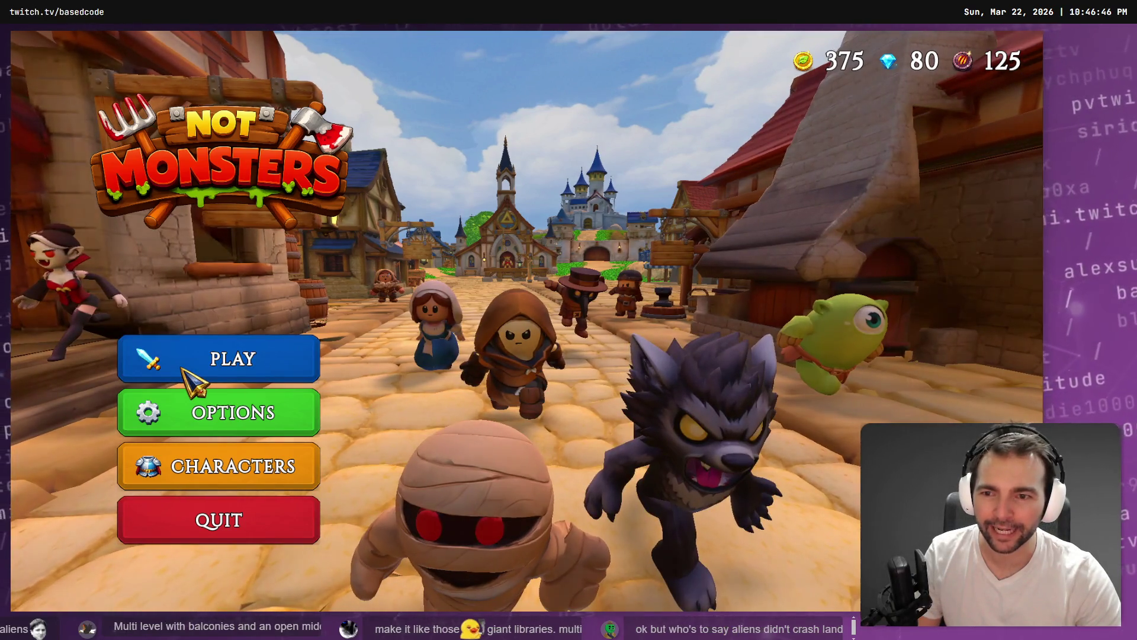
left_click(263, 481)
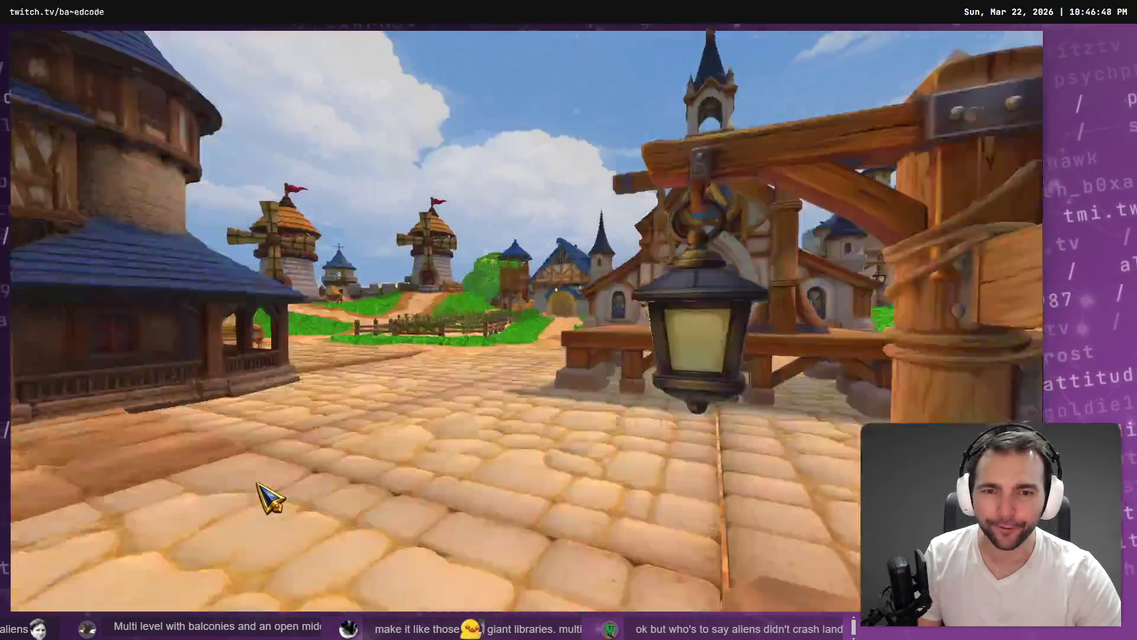
Step: Go back to the main menu, start the game to load the lobby, and walk around it
left_click(194, 592)
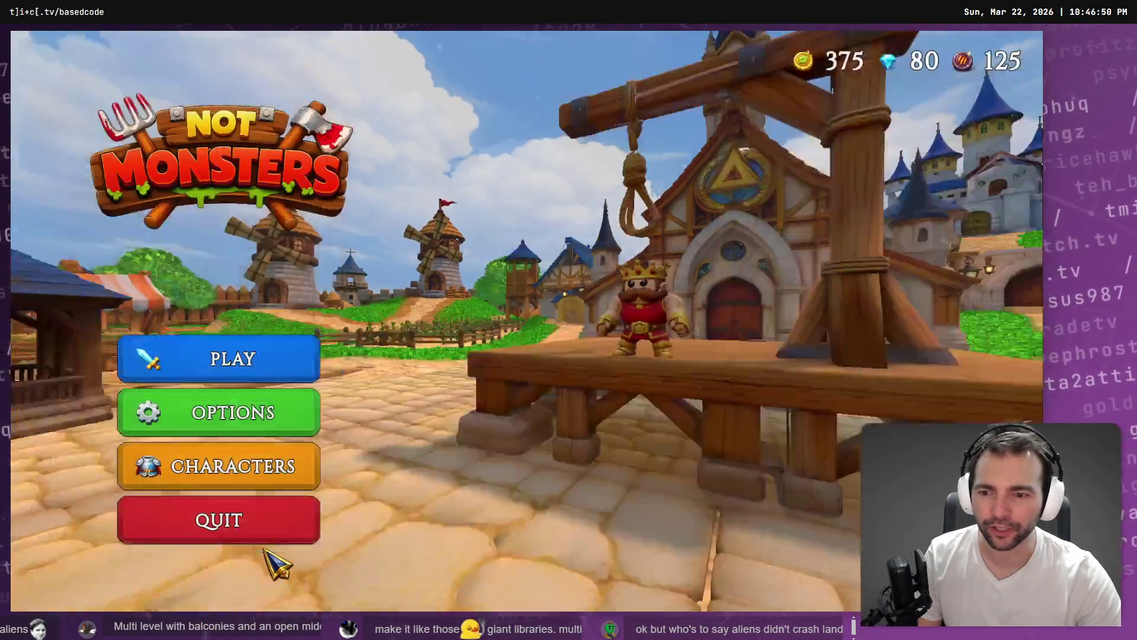
left_click(284, 355)
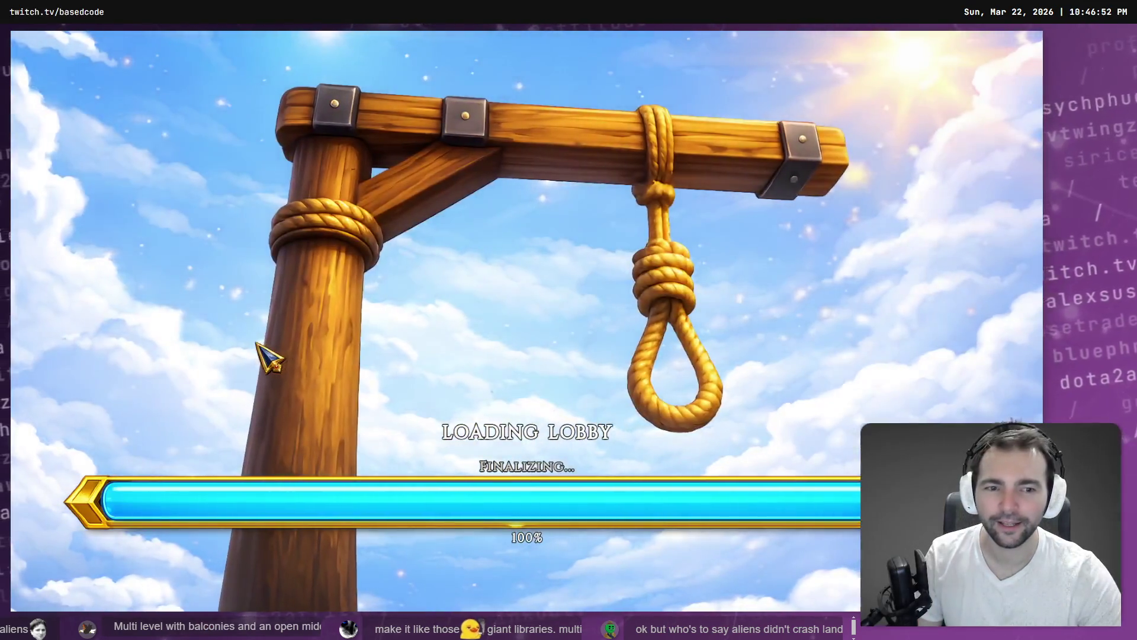
key("w")
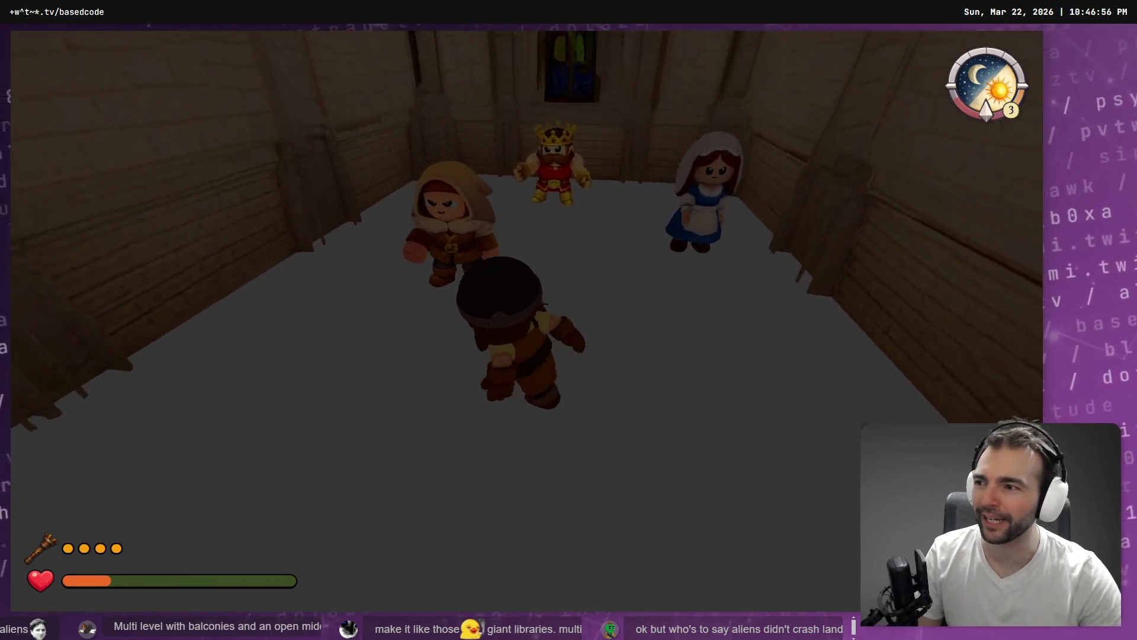
key("a")
key("w")
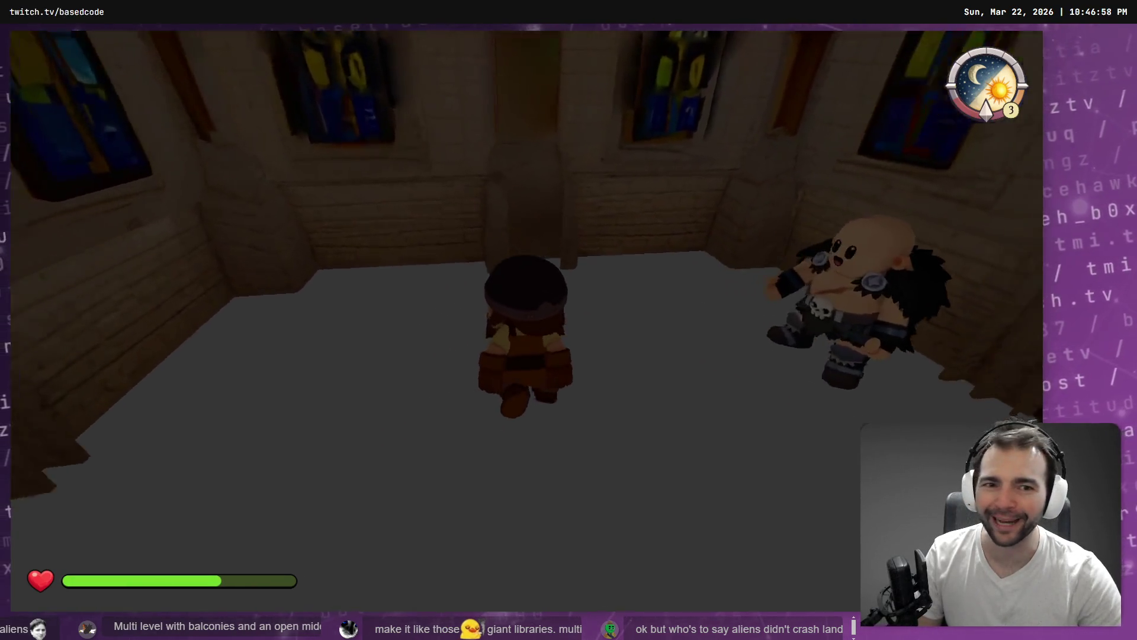
Step: Walk past the barbarian toward the other characters and unleash the ability at the werewolf
key("w")
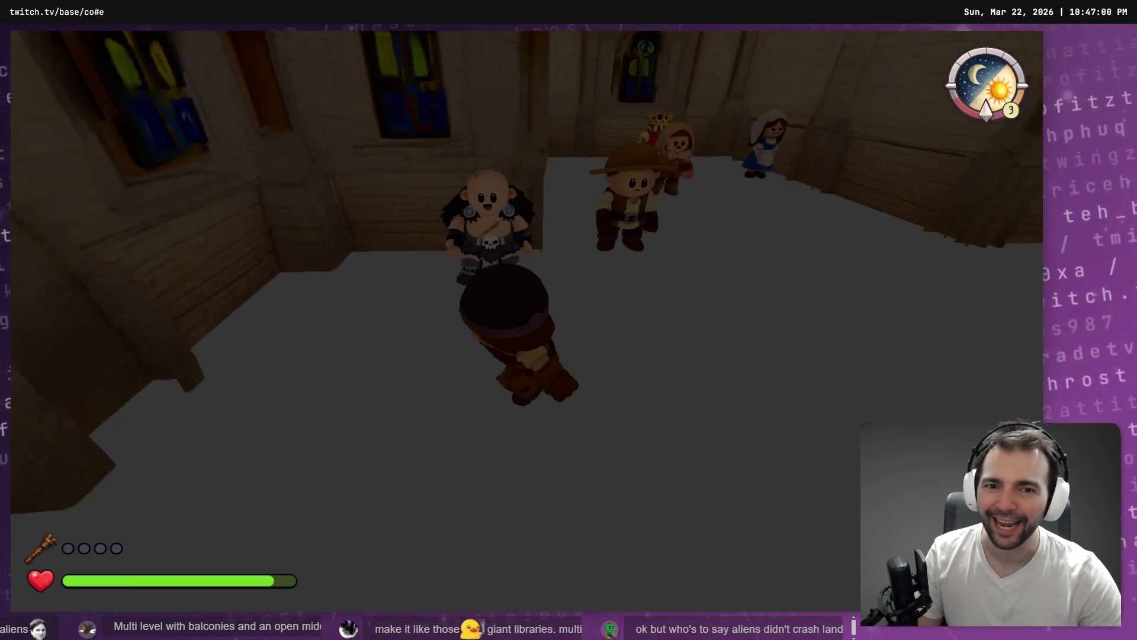
key("w")
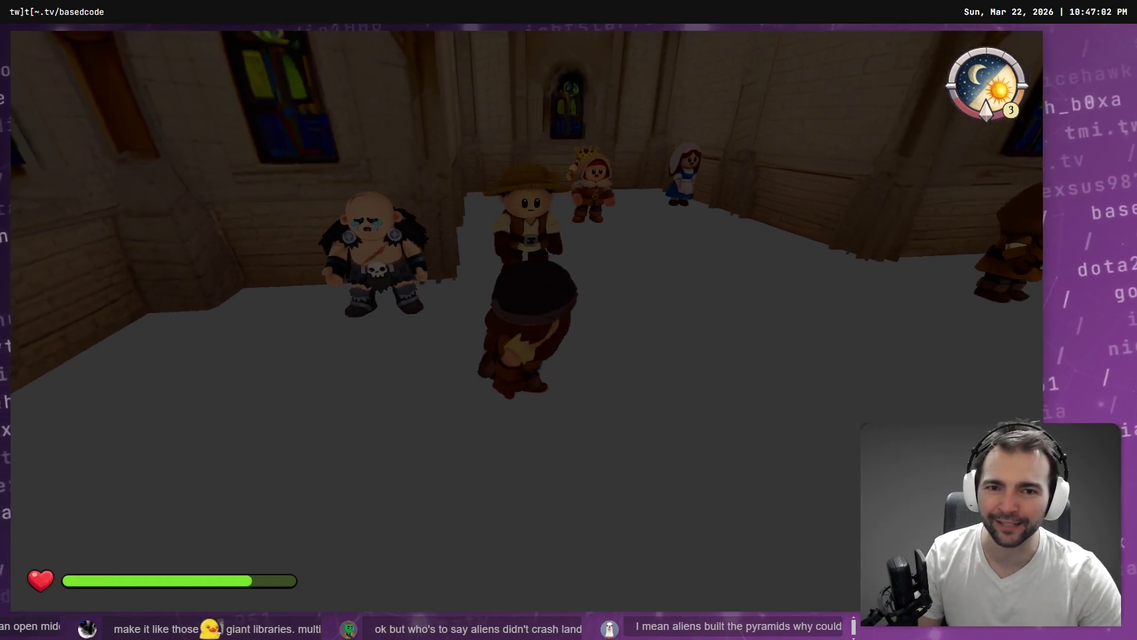
key("w")
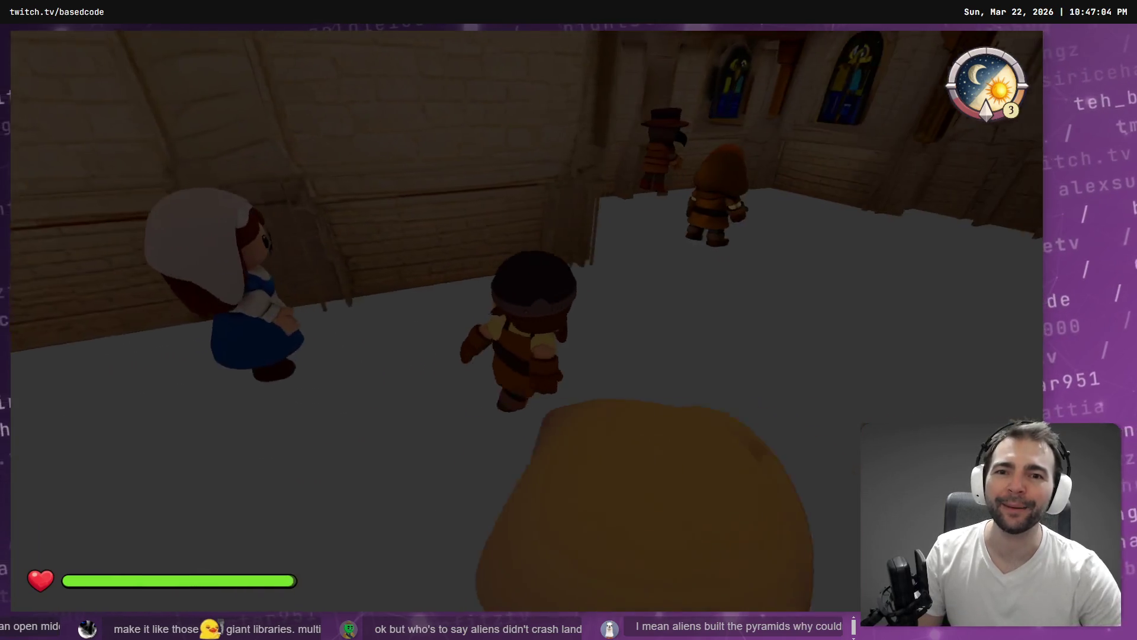
key("w")
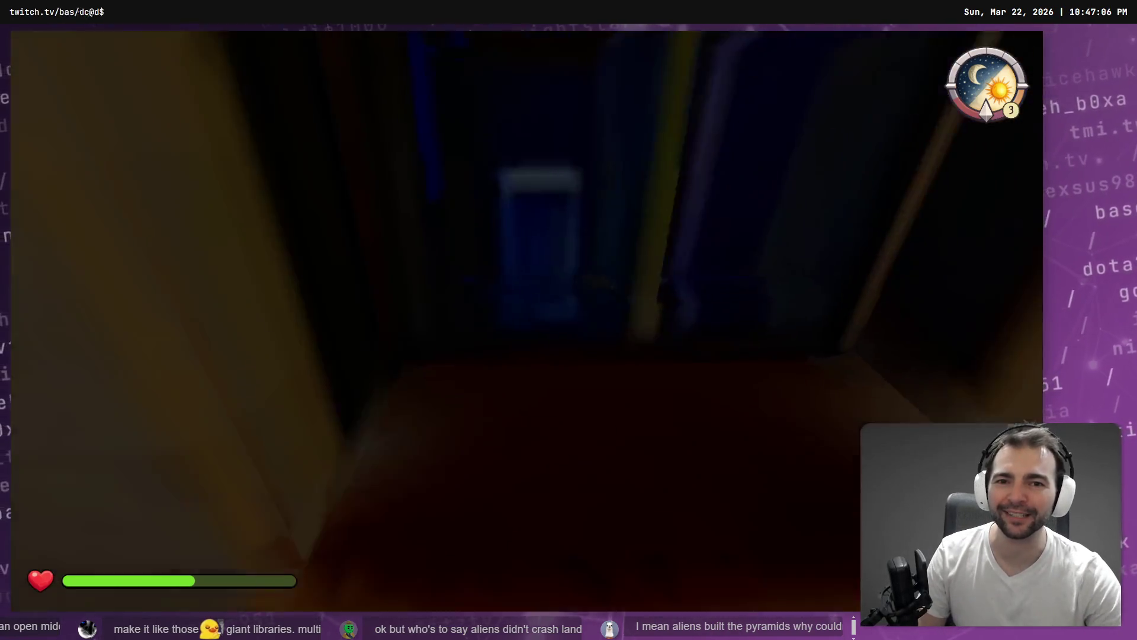
key("w")
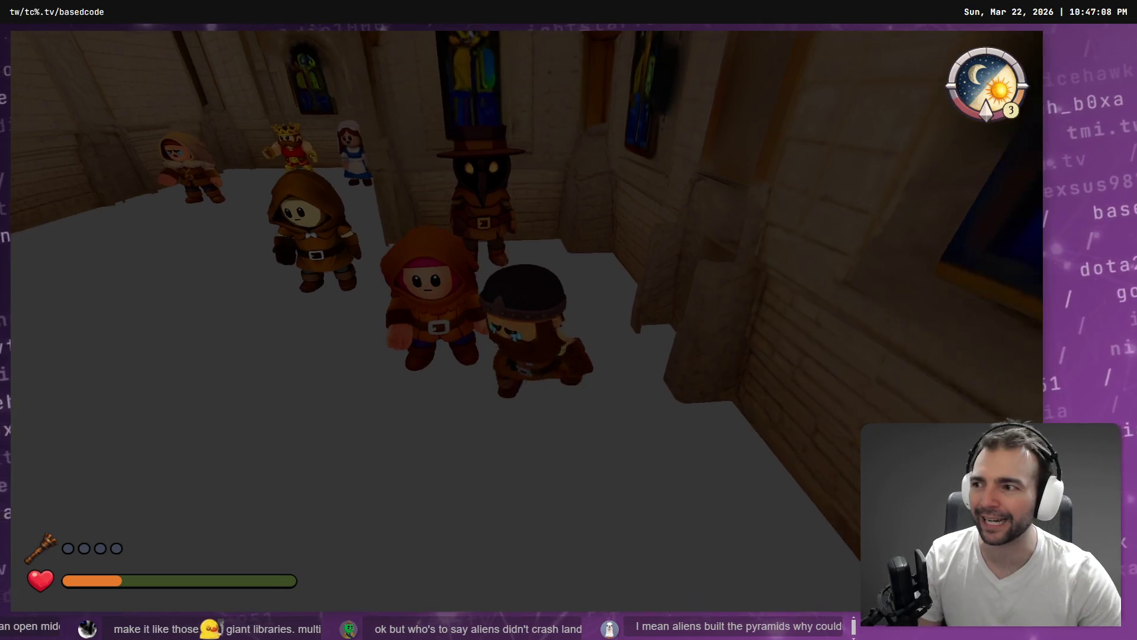
key("w")
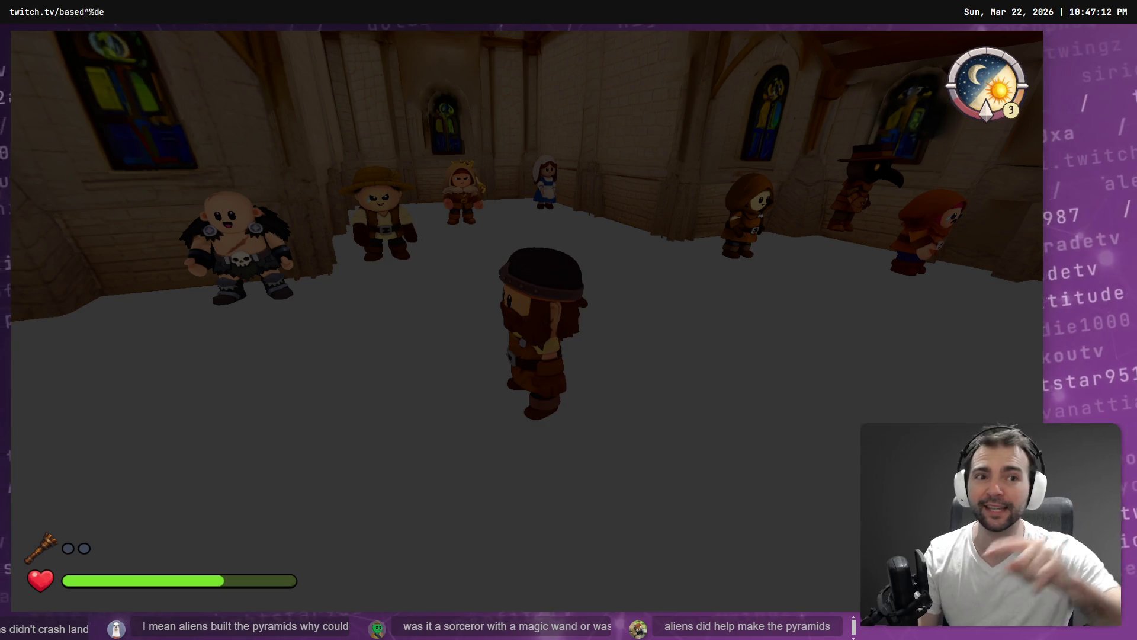
key("w")
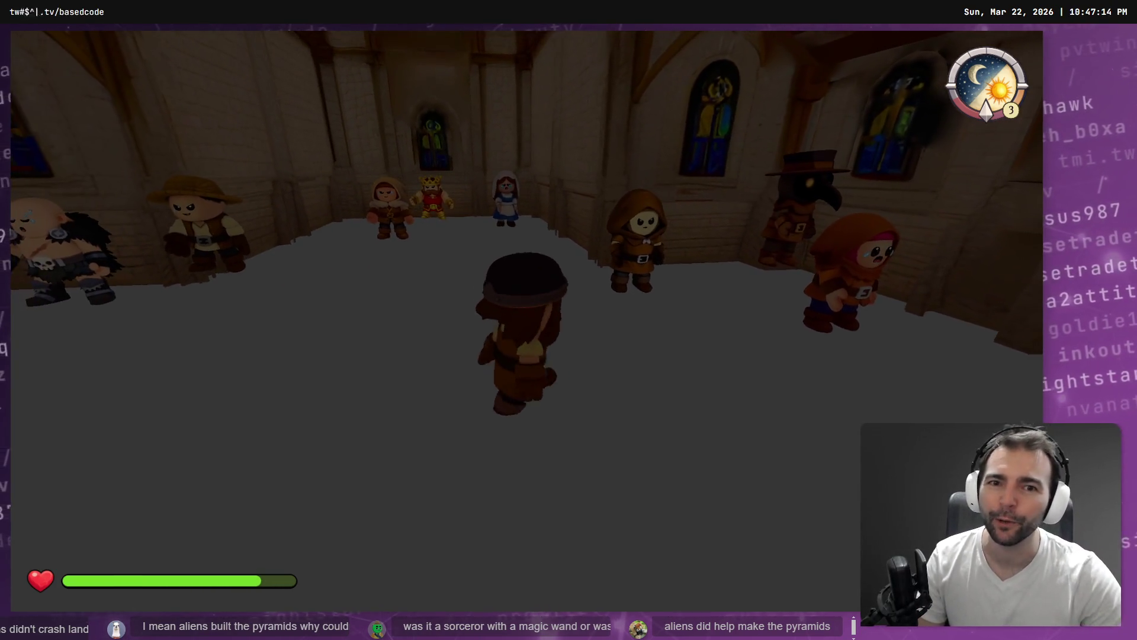
key("space")
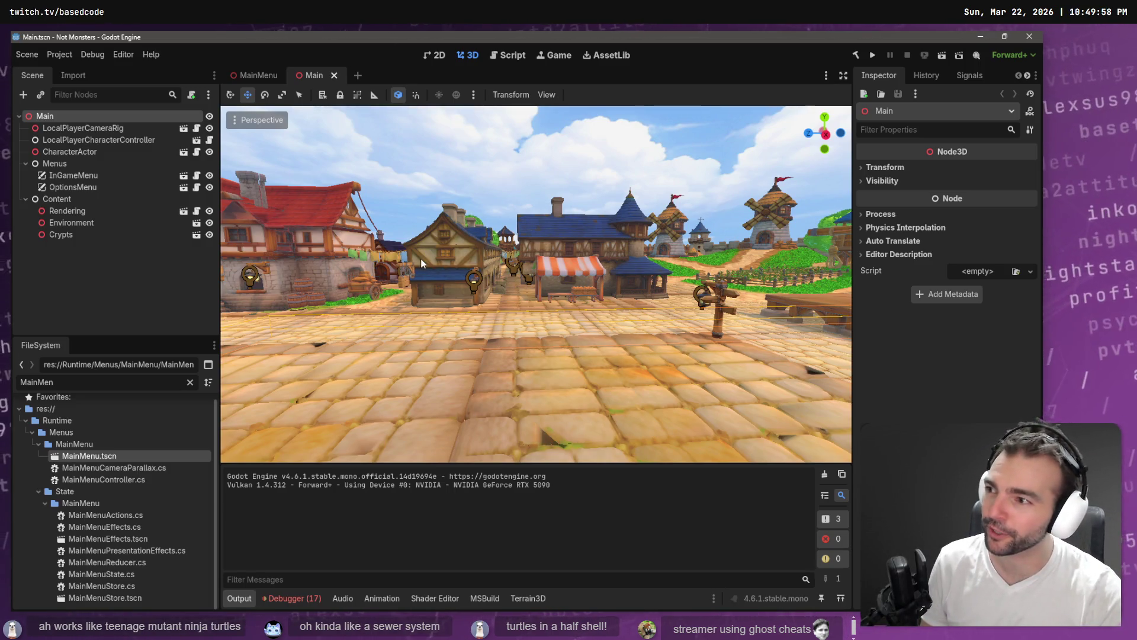
Step: Set the CharacterActor's Alternate Body Scene to GhostCharacter.tscn, found by searching 'Ghost'
left_click(91, 153)
left_click(1030, 172)
left_click(1030, 170)
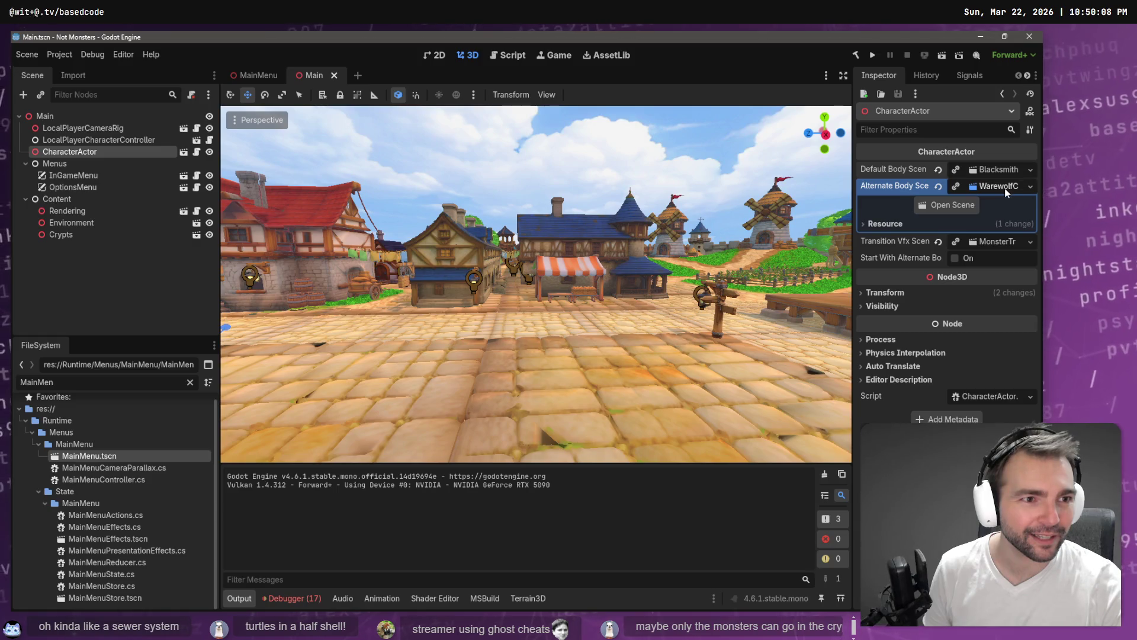
left_click(1031, 186)
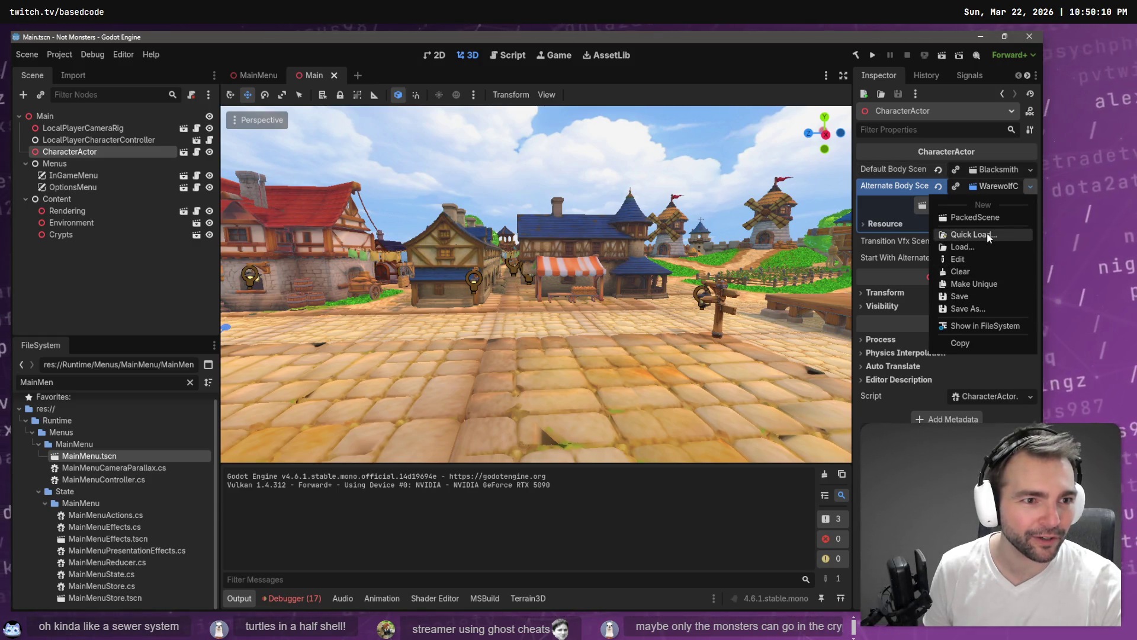
left_click(971, 235)
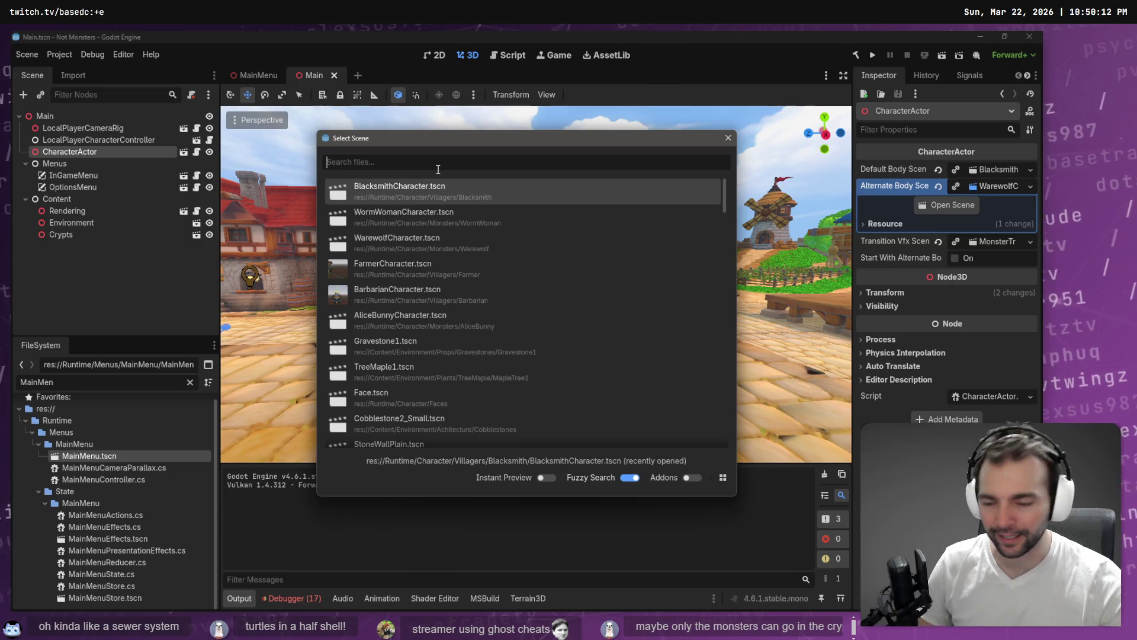
type("Ghost")
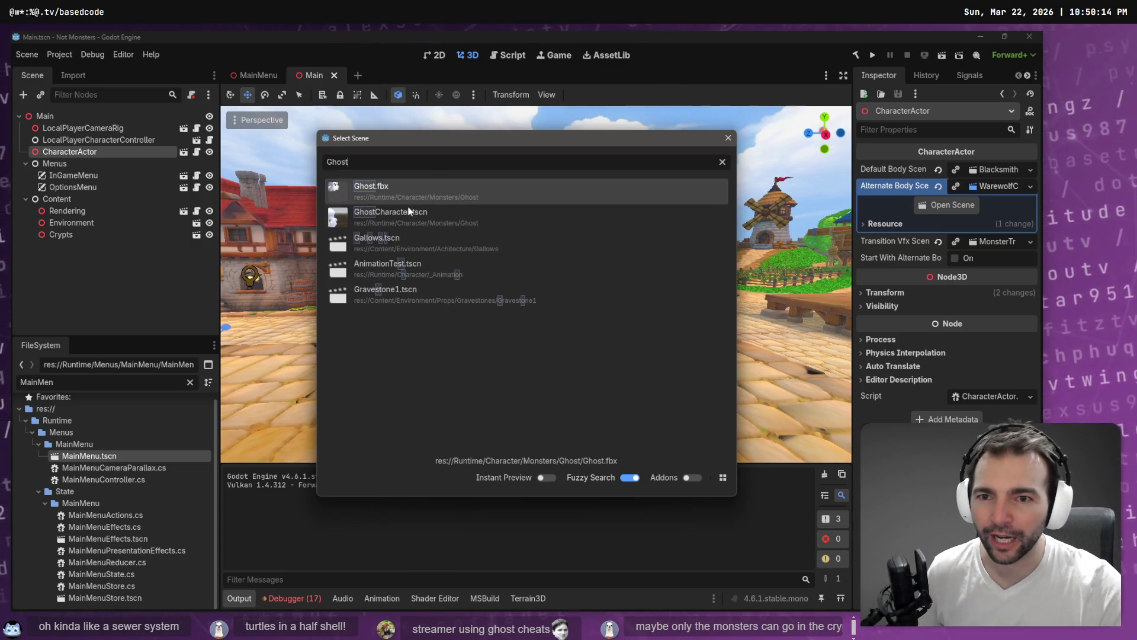
double_click(405, 215)
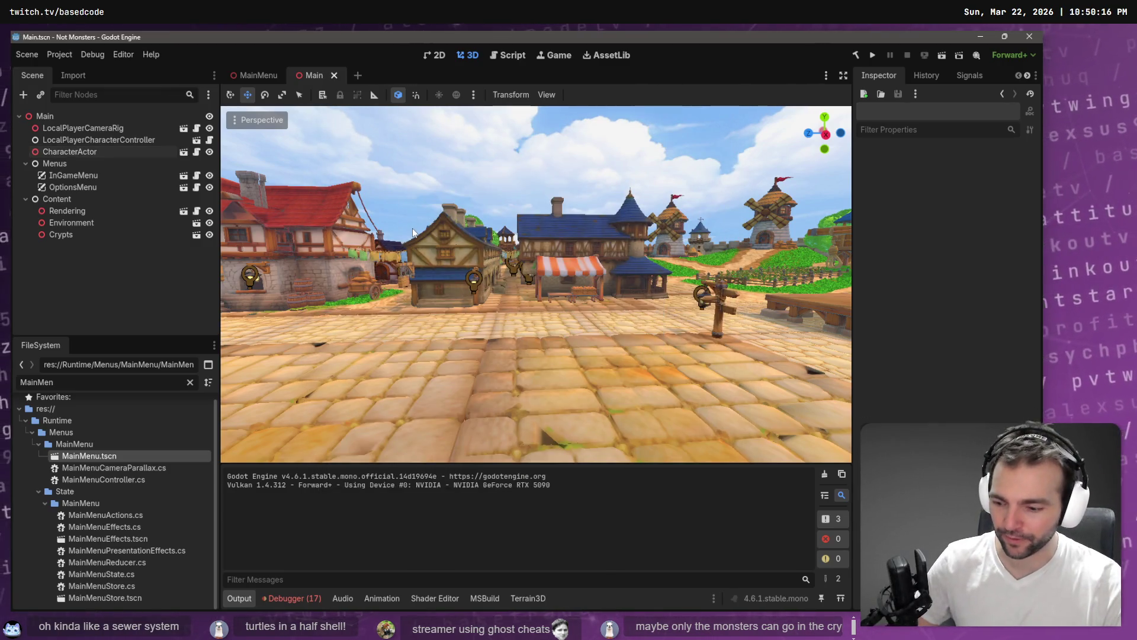
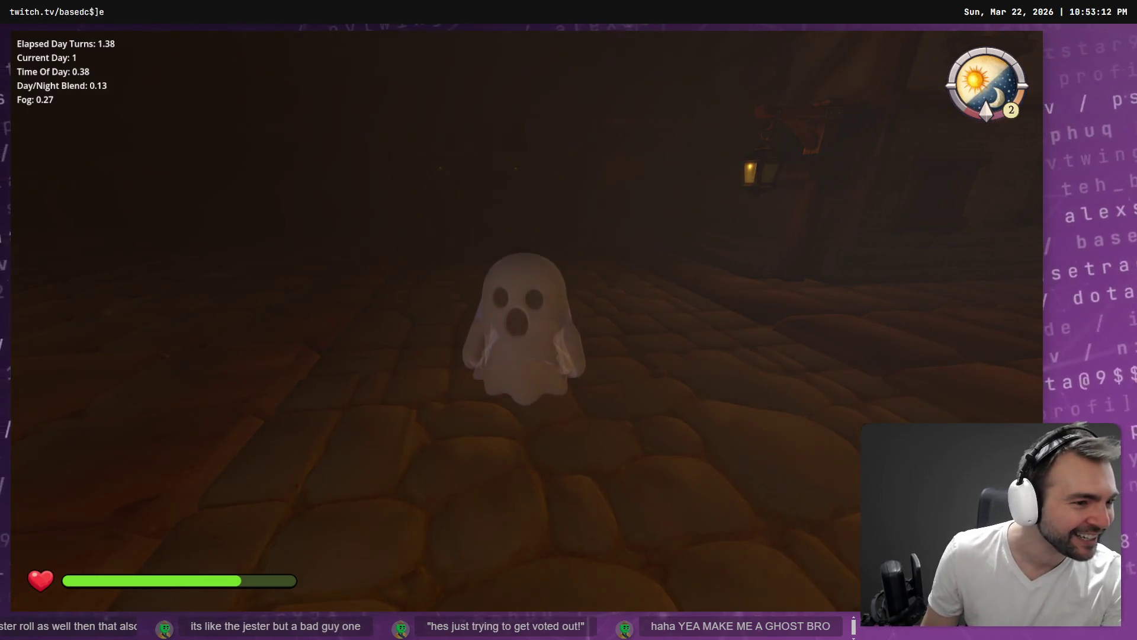
Step: Switch from the game to Chrome and open the Not Monsters project in ChatGPT
key("alt+Tab")
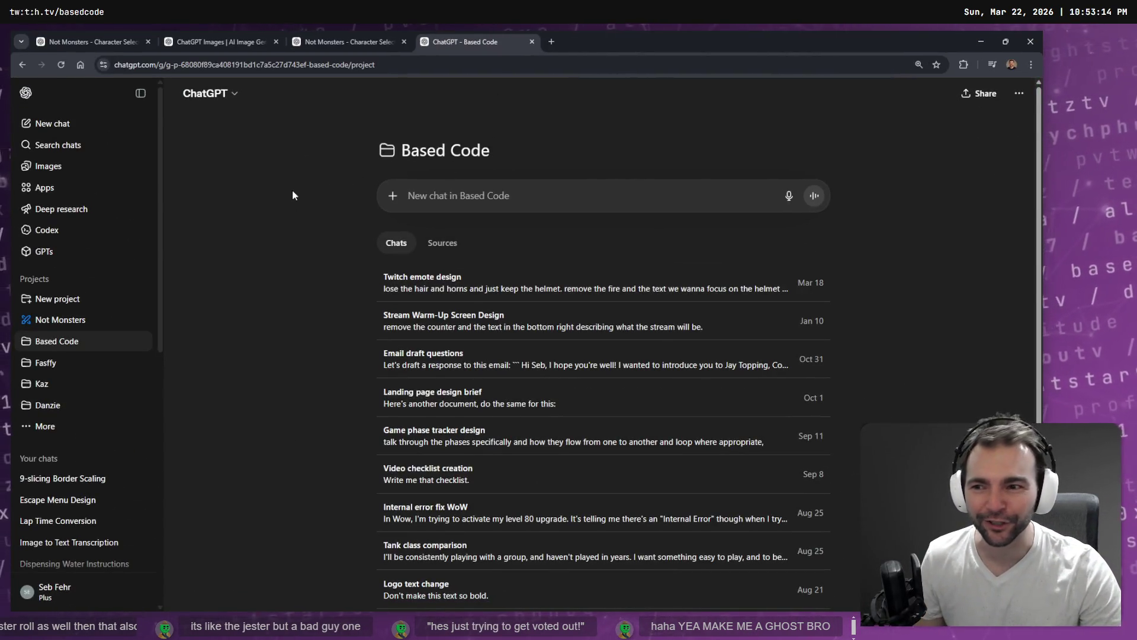
left_click(61, 320)
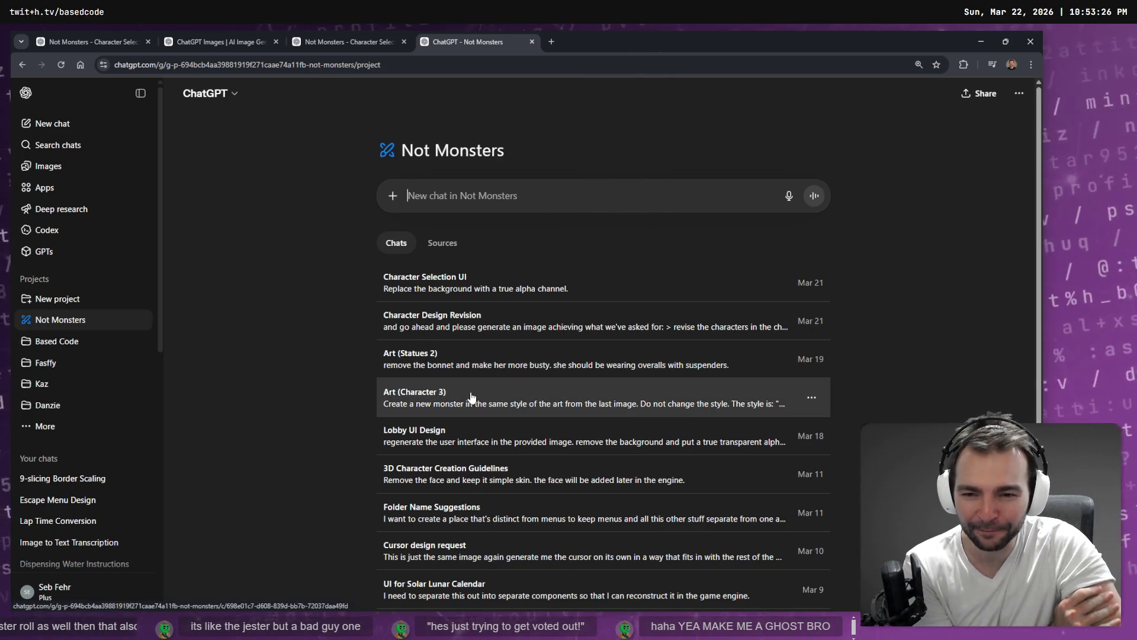
Step: Scroll the Not Monsters chats back to January, then go to the Images gallery
scroll(487, 439, "down", 3)
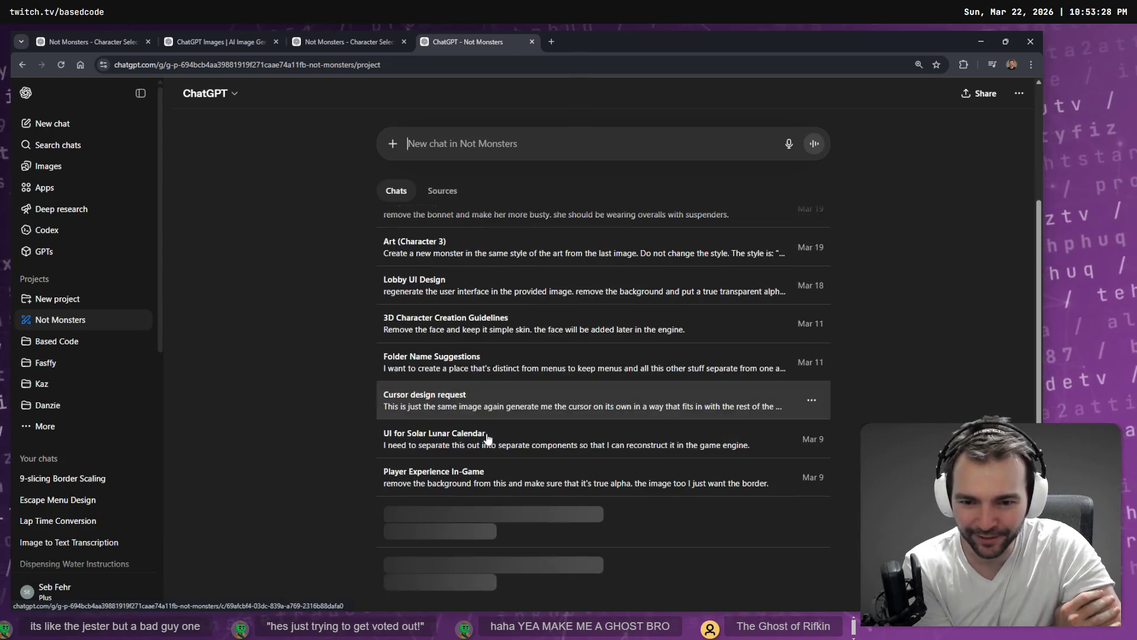
scroll(690, 450, "down", 2)
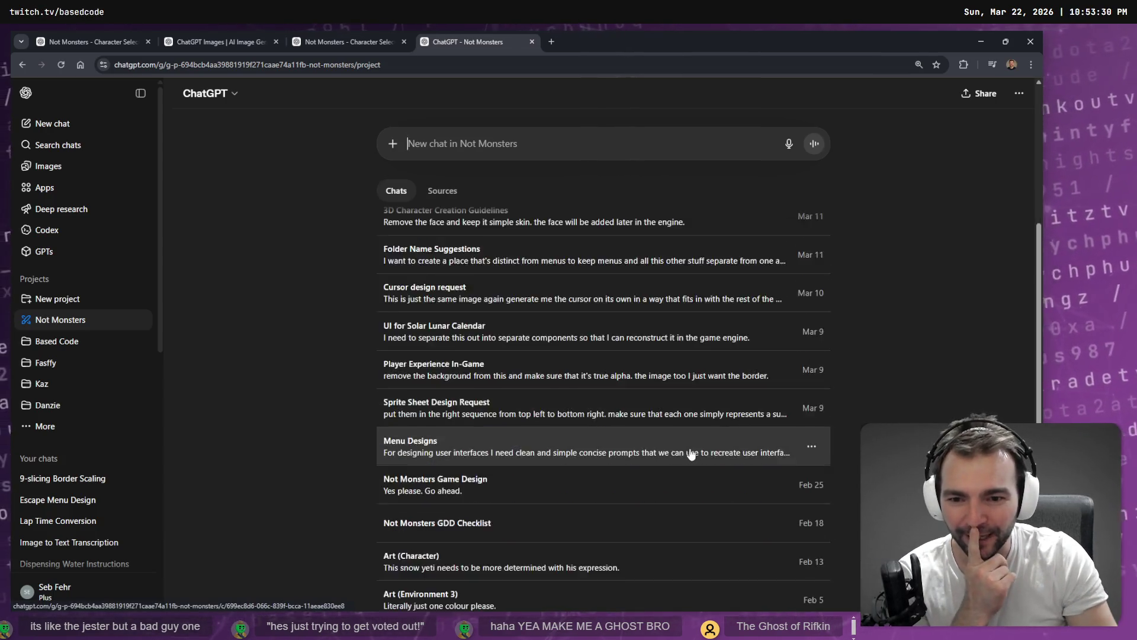
scroll(691, 454, "down", 6)
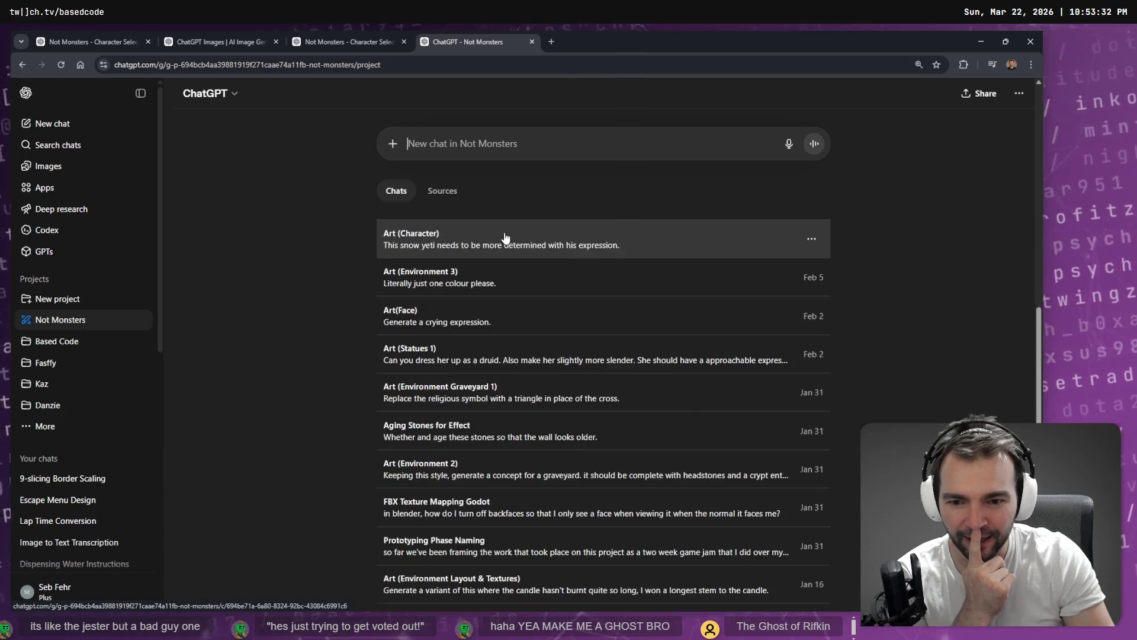
scroll(505, 237, "down", 5)
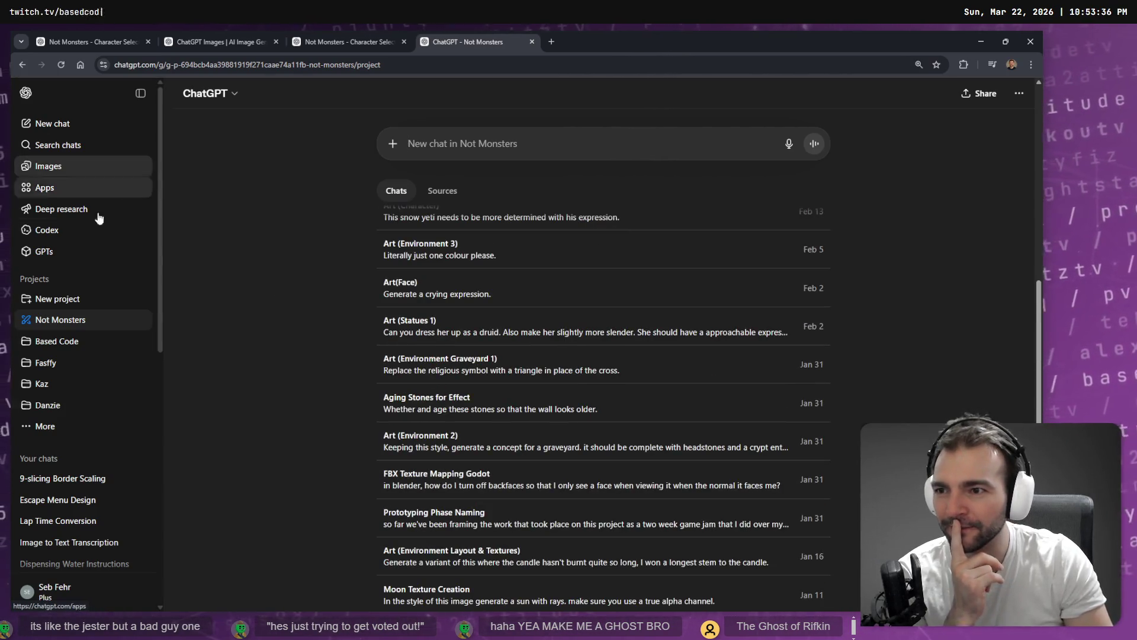
left_click(49, 166)
Step: Find the cute 3D chibi ghost in My images and open its Art (Character 3) chat
scroll(741, 437, "down", 5)
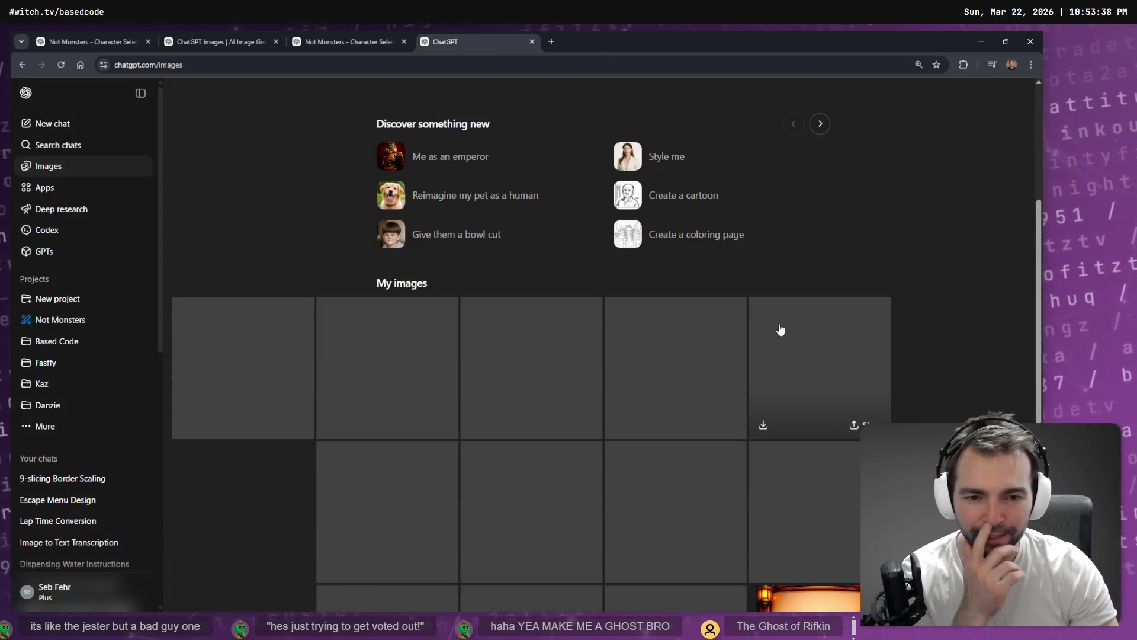
scroll(827, 265, "down", 4)
scroll(827, 256, "down", 12)
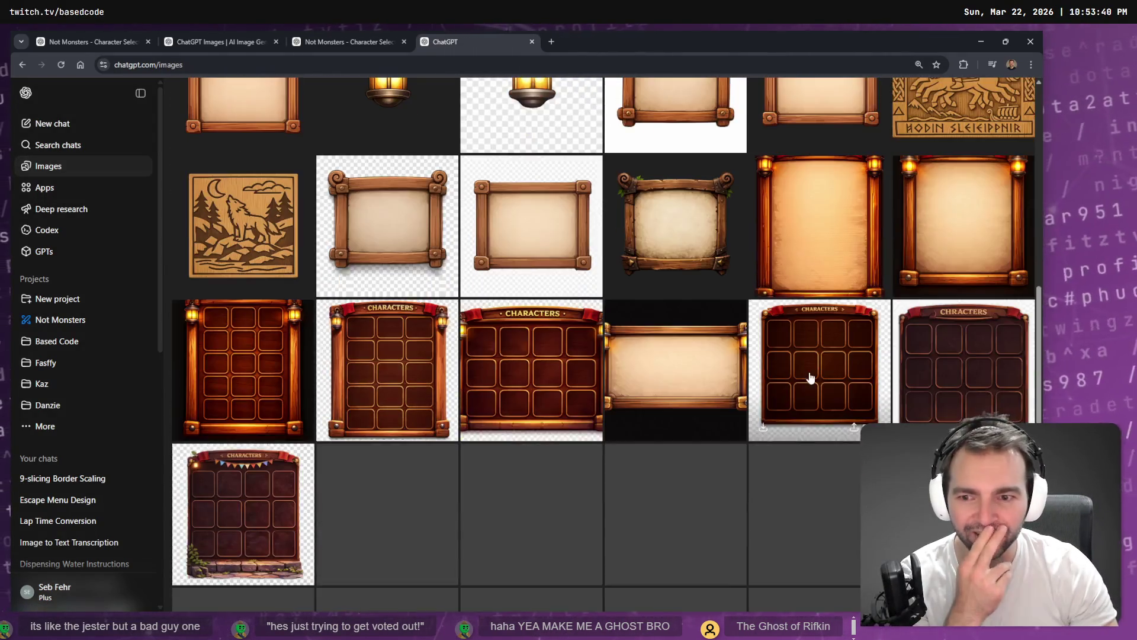
scroll(813, 385, "down", 8)
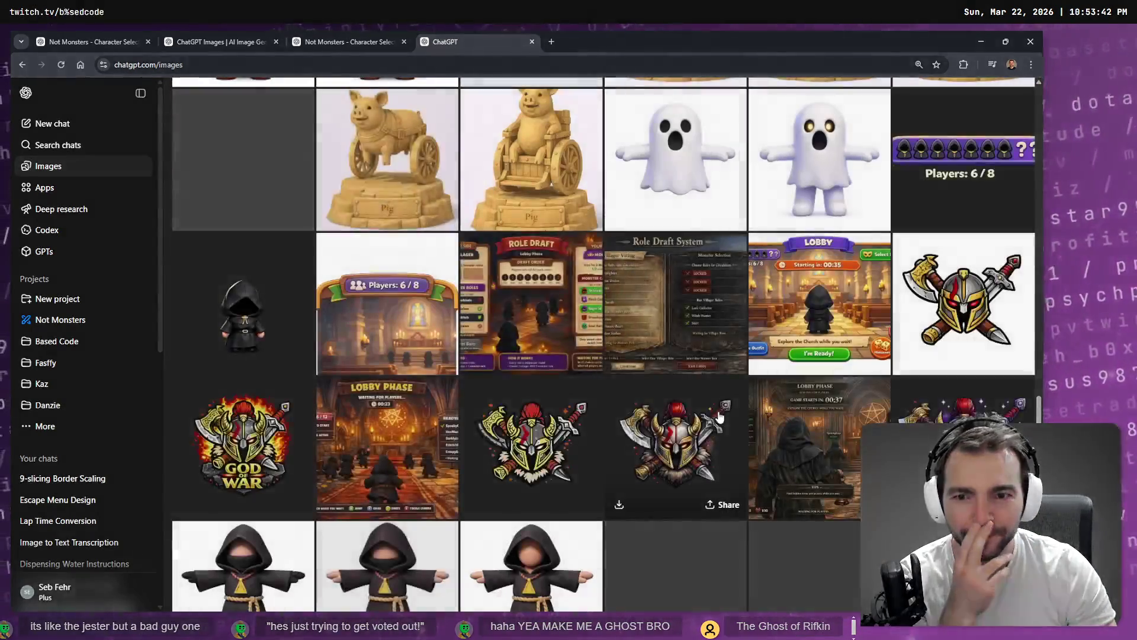
scroll(693, 356, "up", 3)
left_click(687, 322)
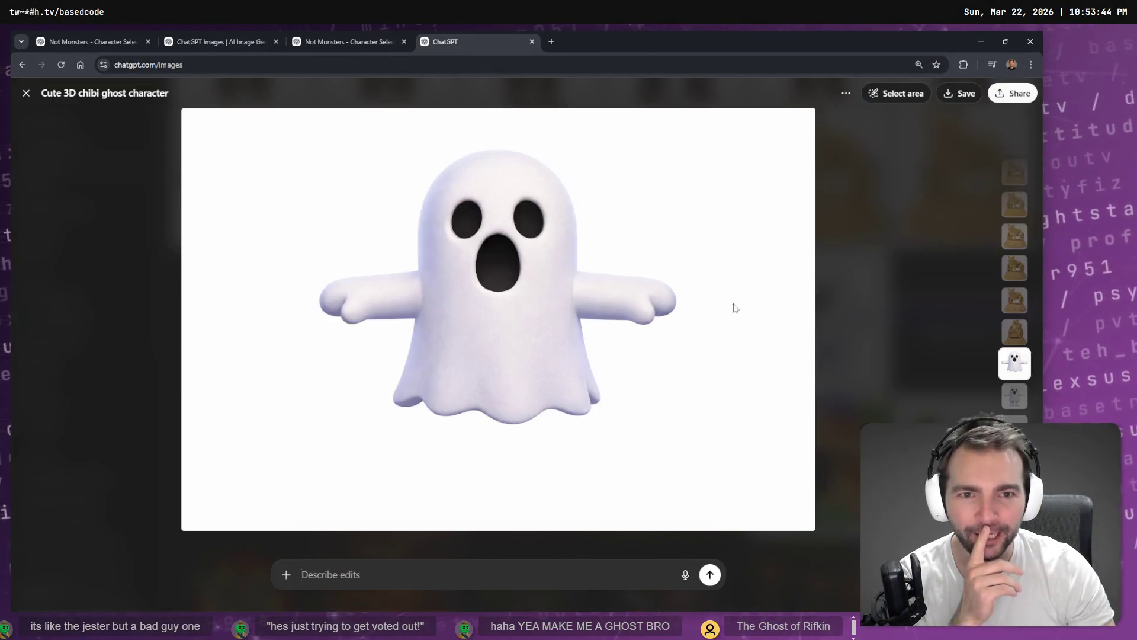
left_click(856, 123)
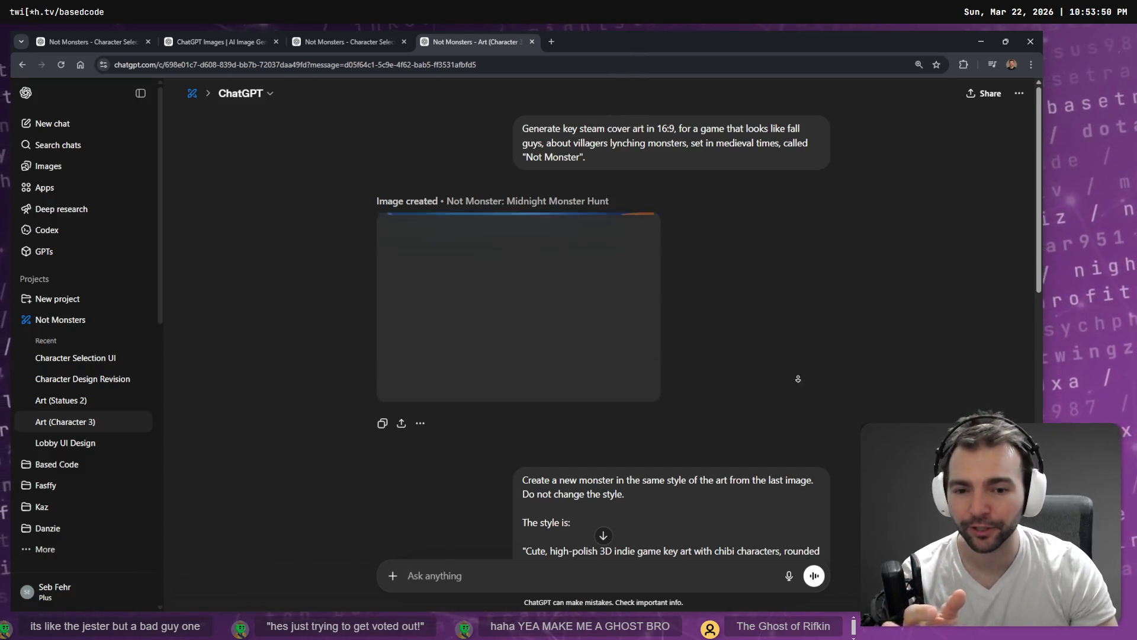
Step: Edit the earlier character prompt and delete the pig-headed butcher monster line
scroll(801, 465, "down", 15)
scroll(803, 468, "up", 10)
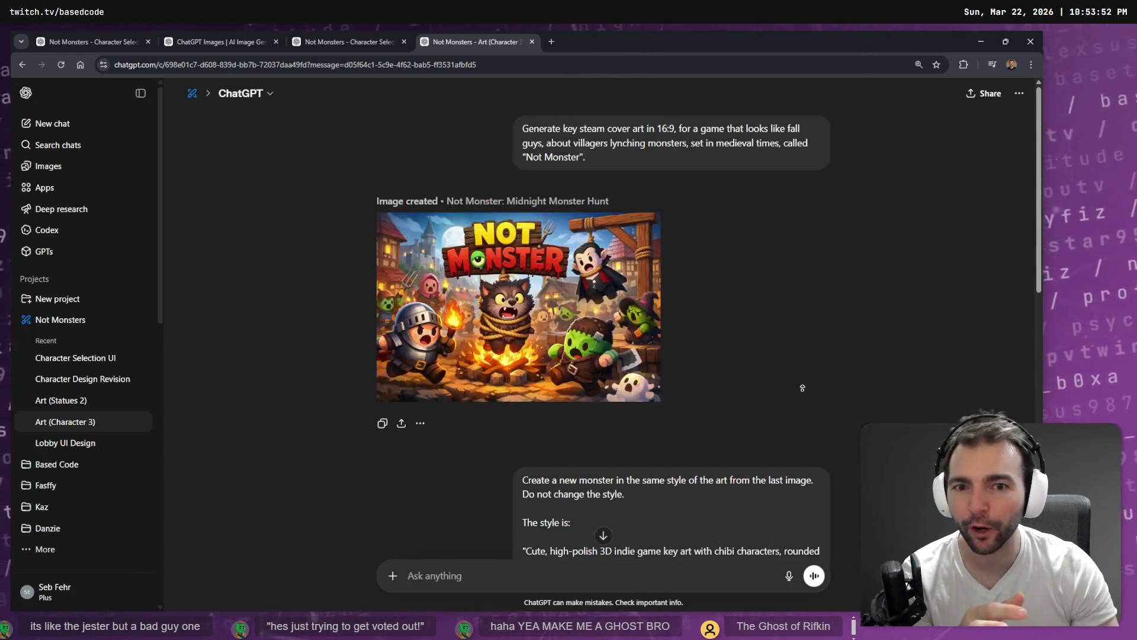
scroll(800, 409, "down", 4)
scroll(779, 394, "down", 2)
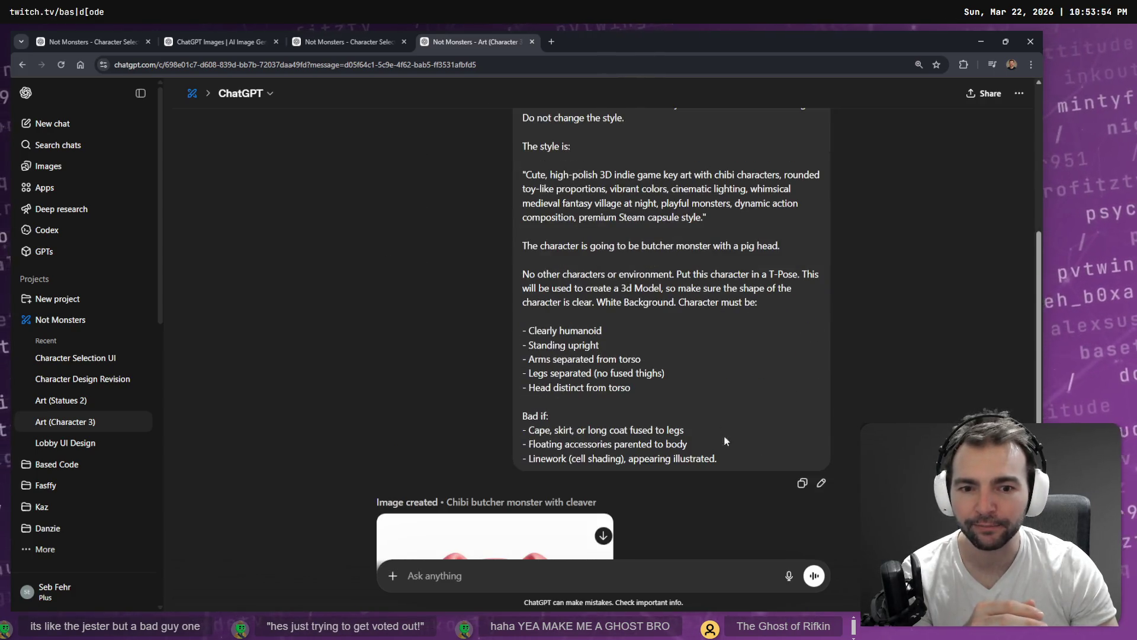
left_click(825, 483)
scroll(710, 429, "down", 2)
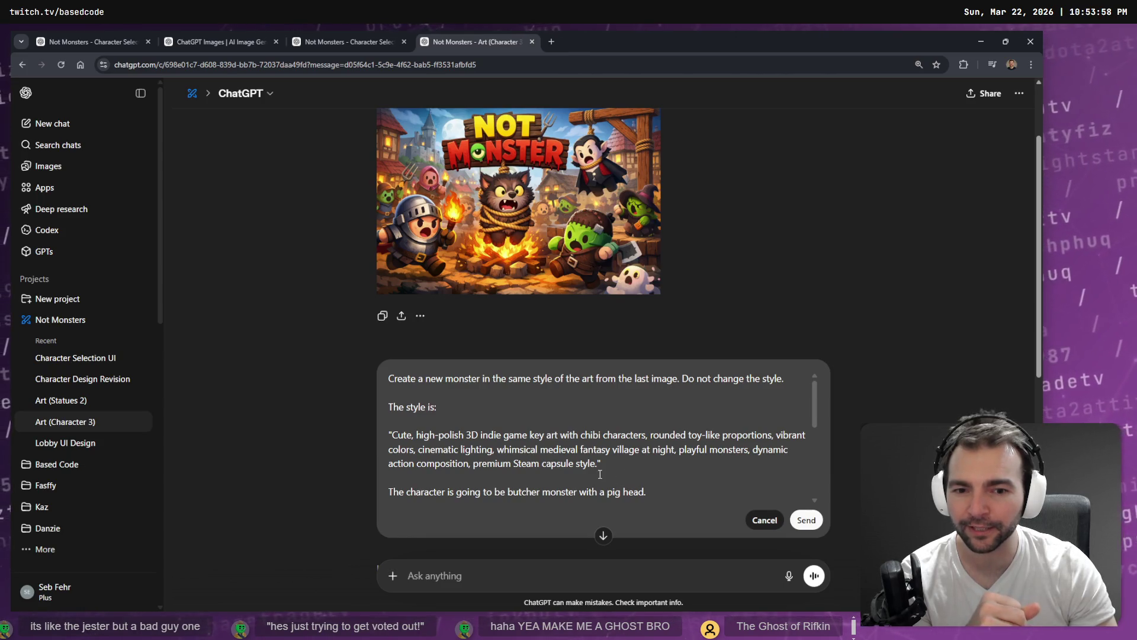
scroll(600, 466, "down", 2)
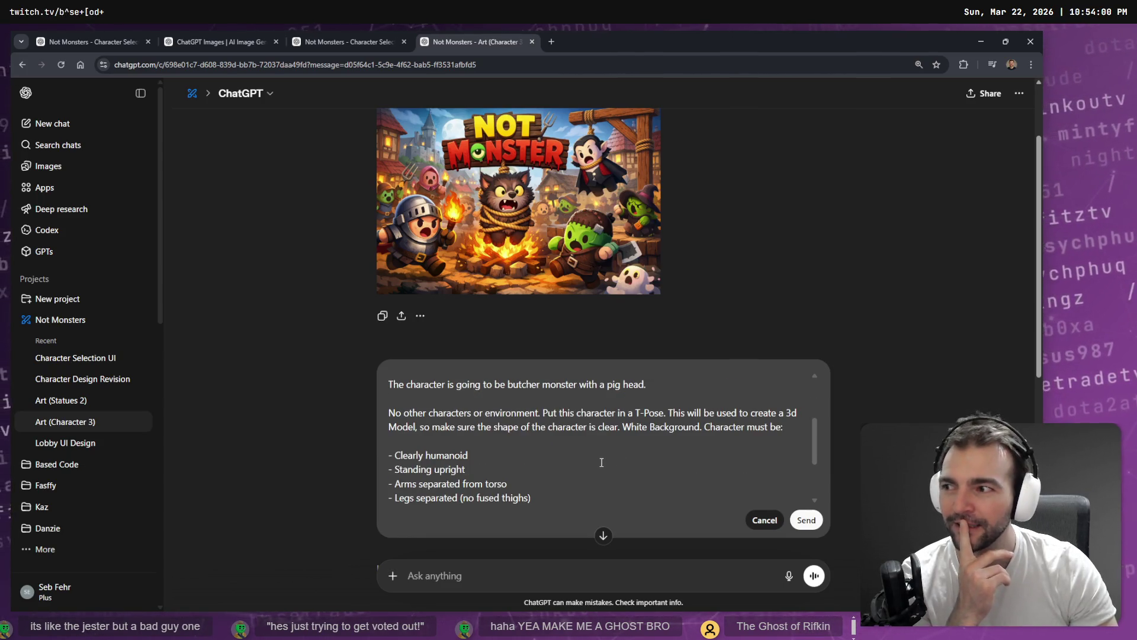
scroll(601, 462, "up", 1)
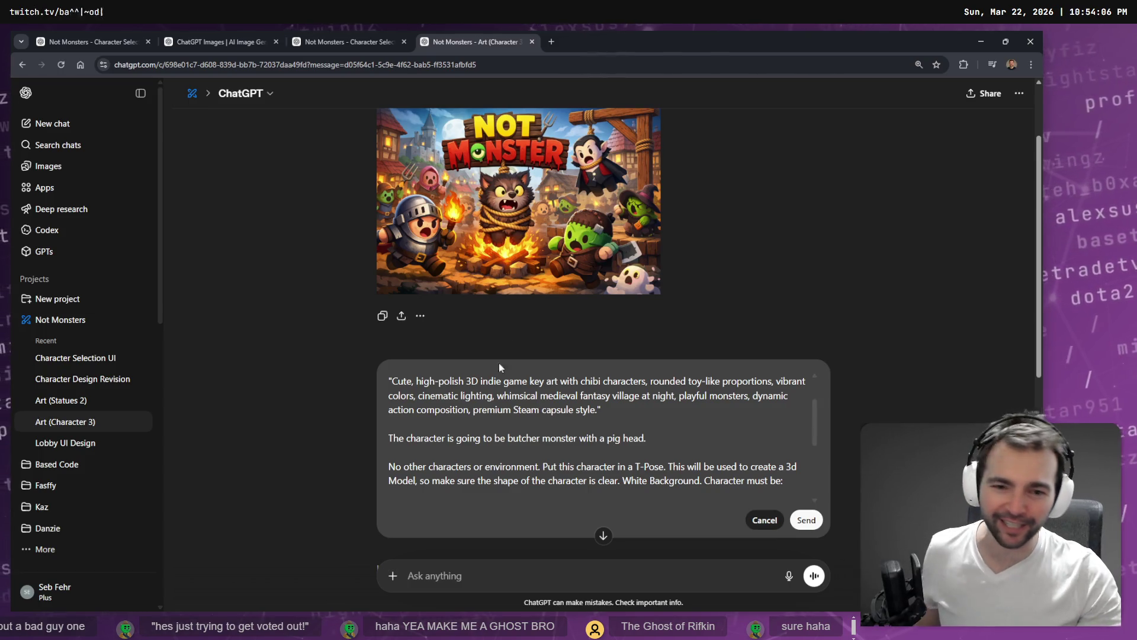
key("shift+Home")
key("BackSpace")
Step: Type 'this is going to be a ghostly polterge' and Google 'polterge' in a new tab
type("this is going to be a ghostly polterge")
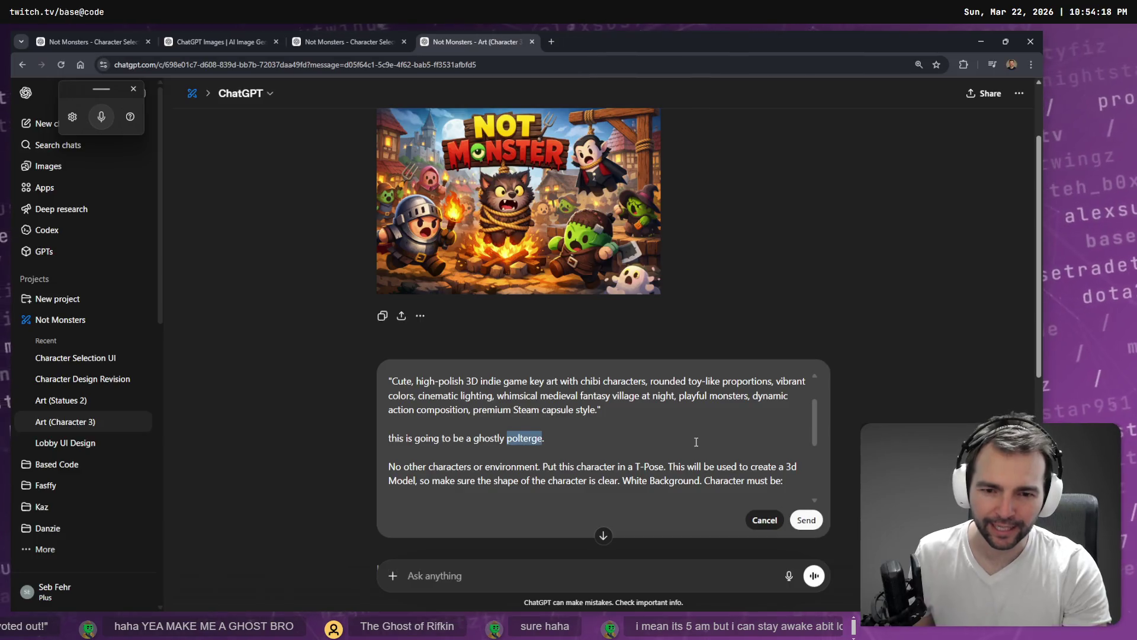
key("ctrl+t")
type("polterge")
key("Return")
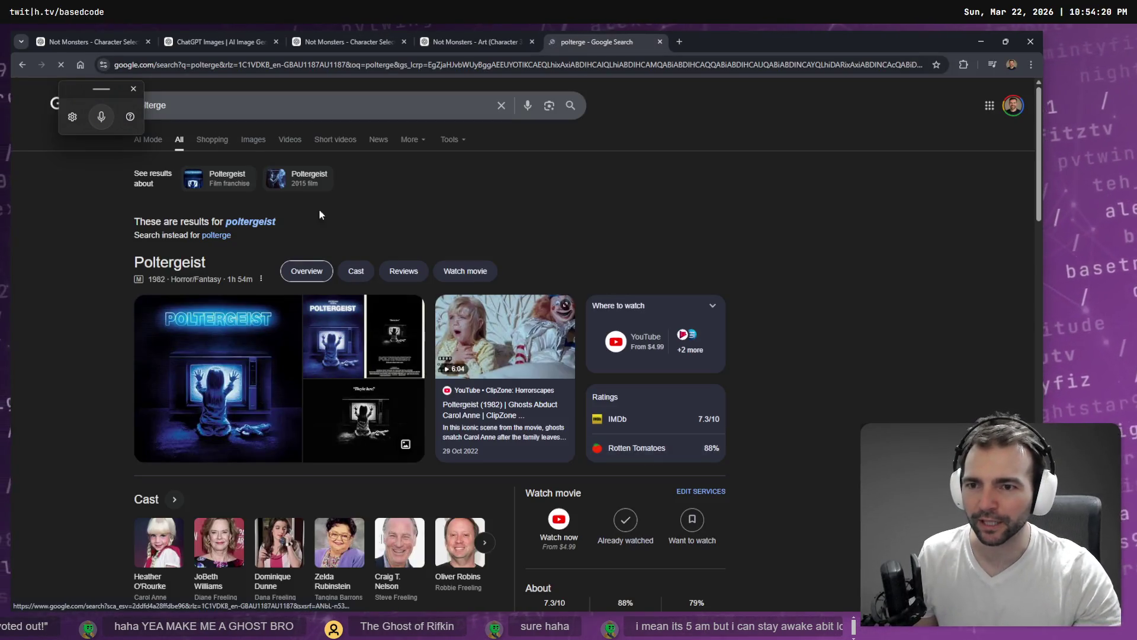
Step: Copy the correct spelling 'poltergeist' from Google and close the search tab
left_click_drag(235, 227, 222, 231)
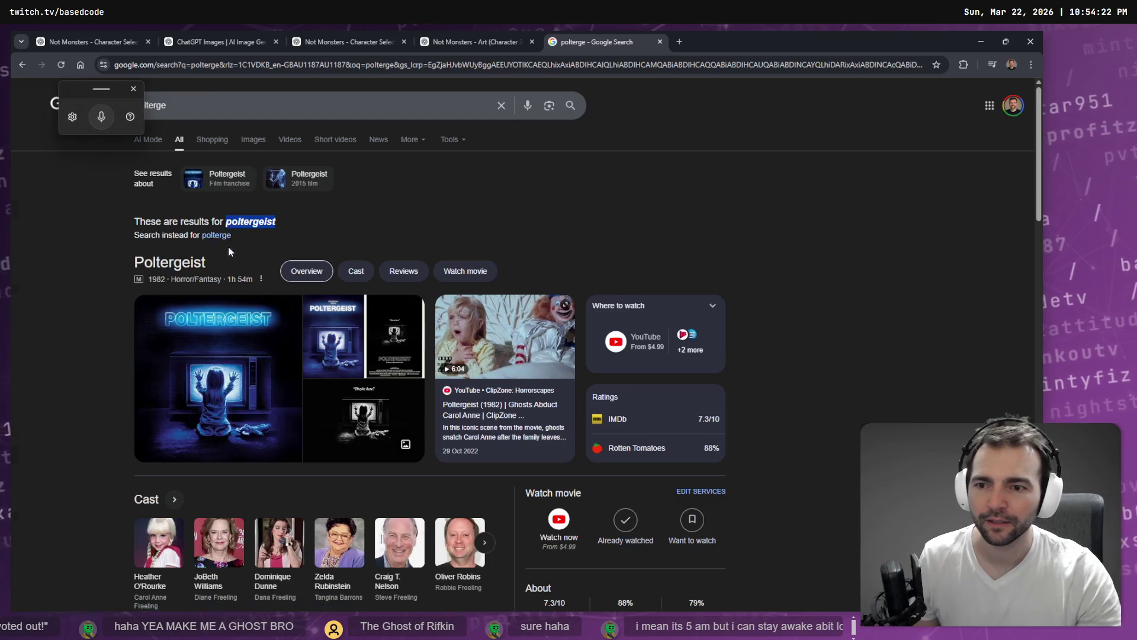
key("ctrl+w")
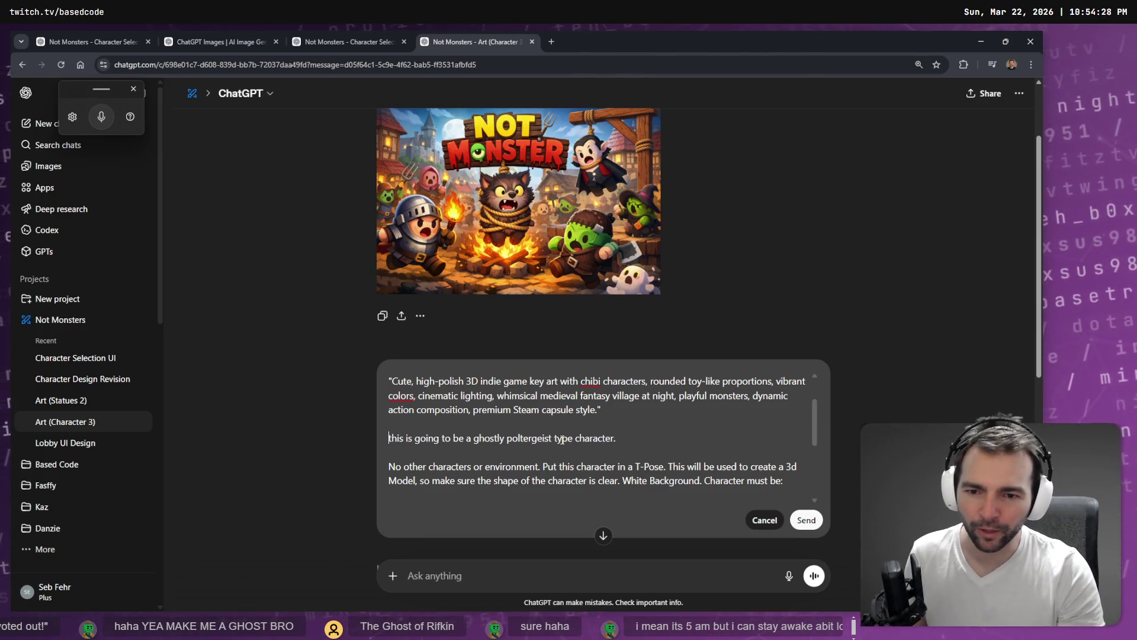
Step: Capitalise the line to read 'This is going to be a ghostly poltergeist type character.'
key("Delete")
type("T")
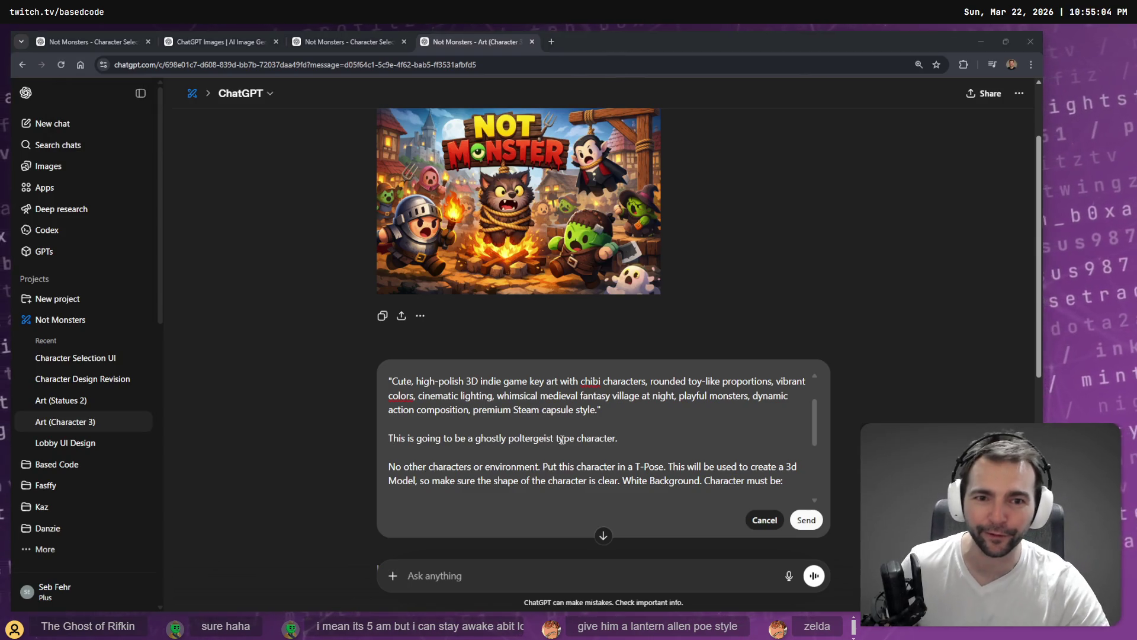
left_click(340, 39)
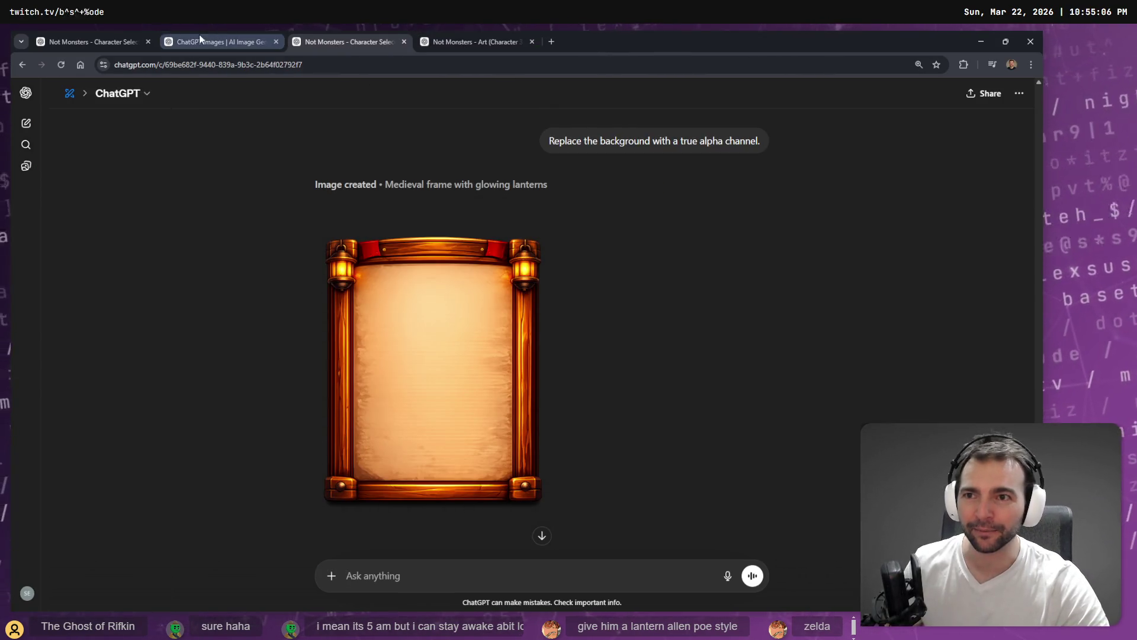
left_click(200, 35)
scroll(409, 368, "down", 5)
scroll(410, 368, "down", 10)
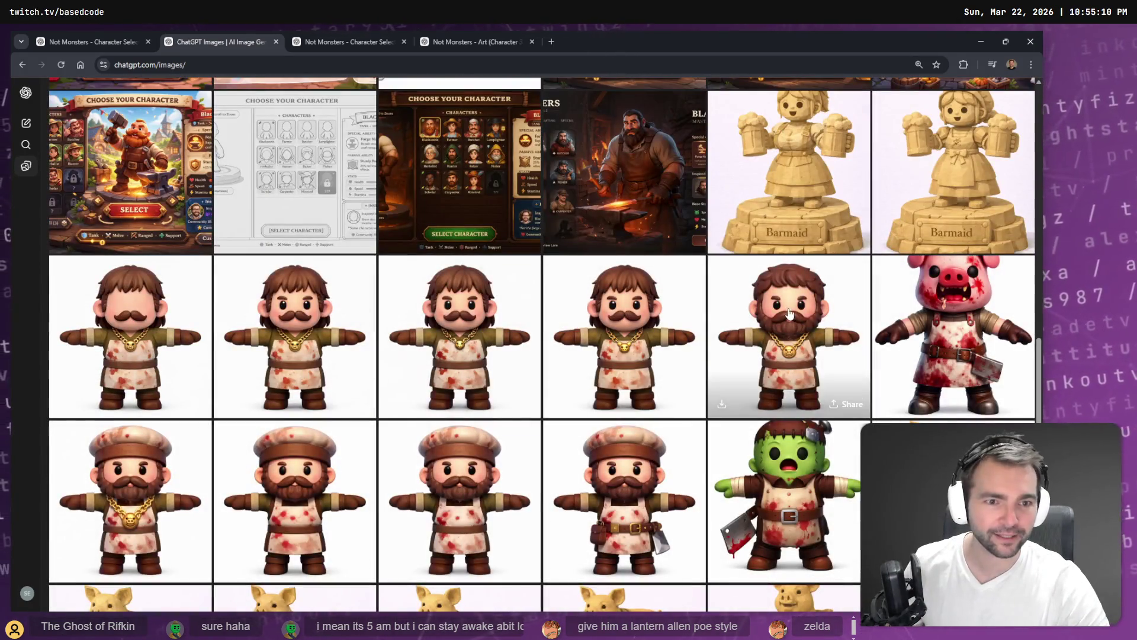
scroll(652, 290, "down", 8)
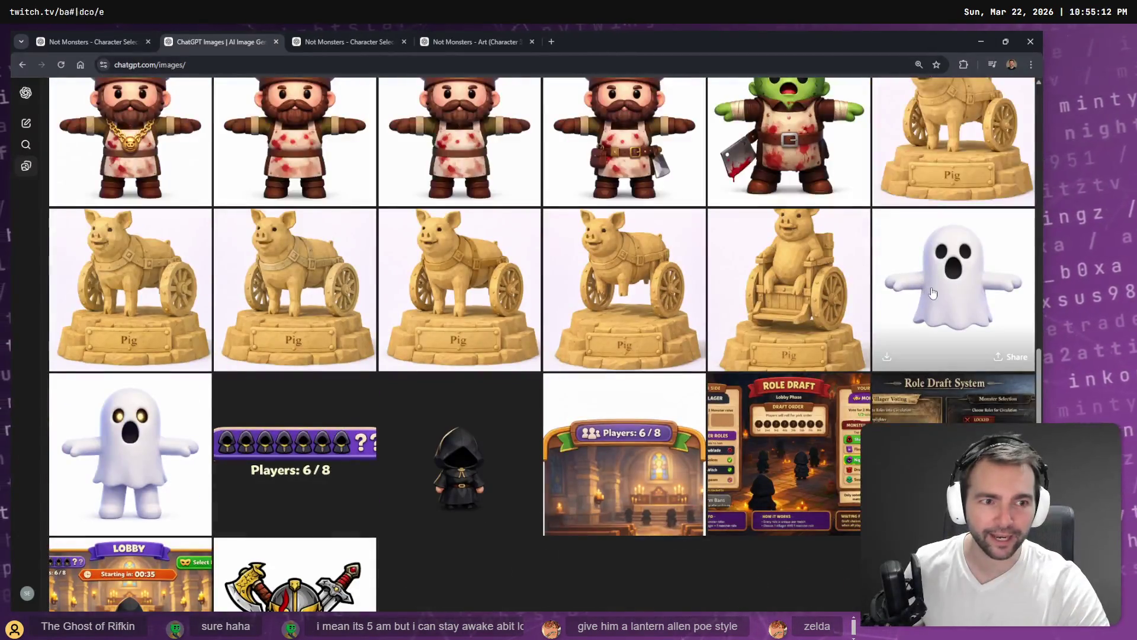
left_click(876, 290)
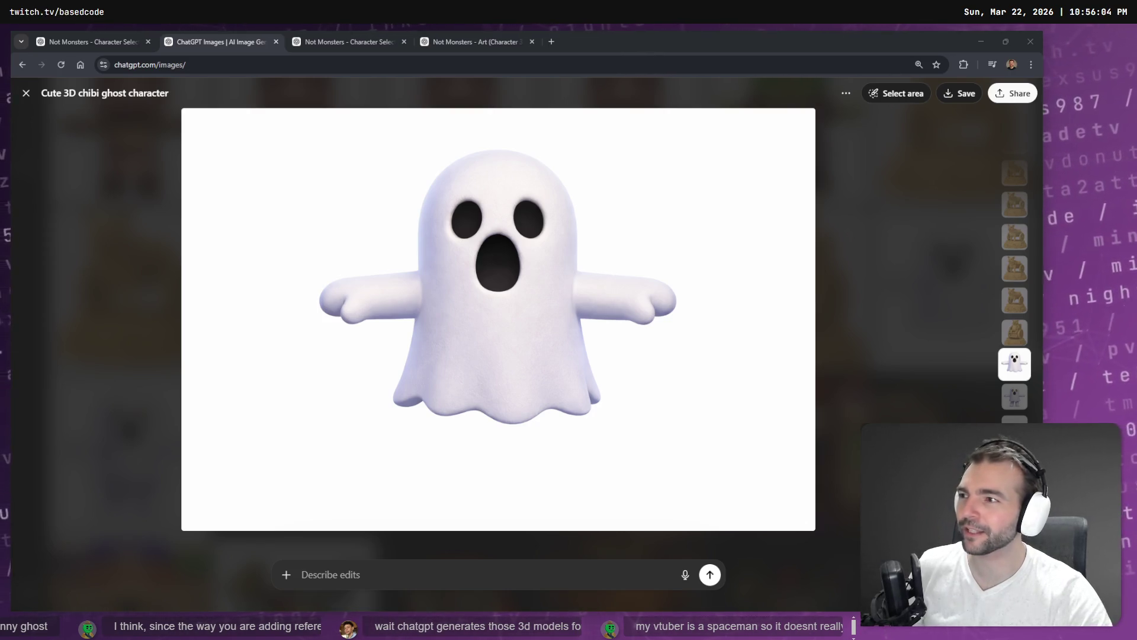
left_click(469, 37)
left_click(374, 33)
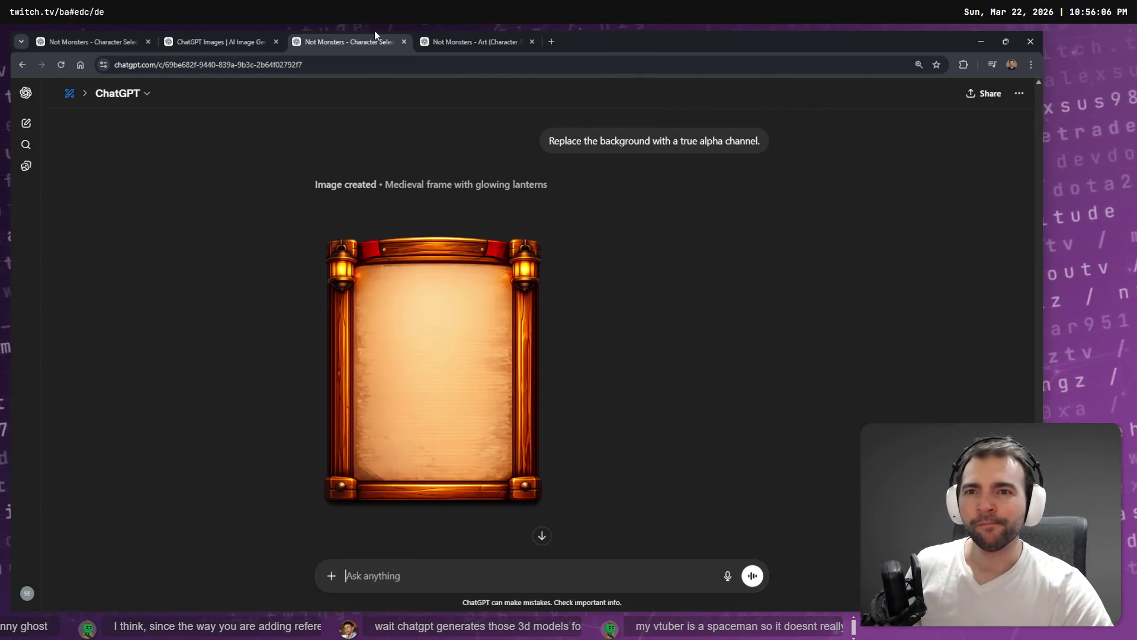
left_click(173, 33)
left_click(423, 37)
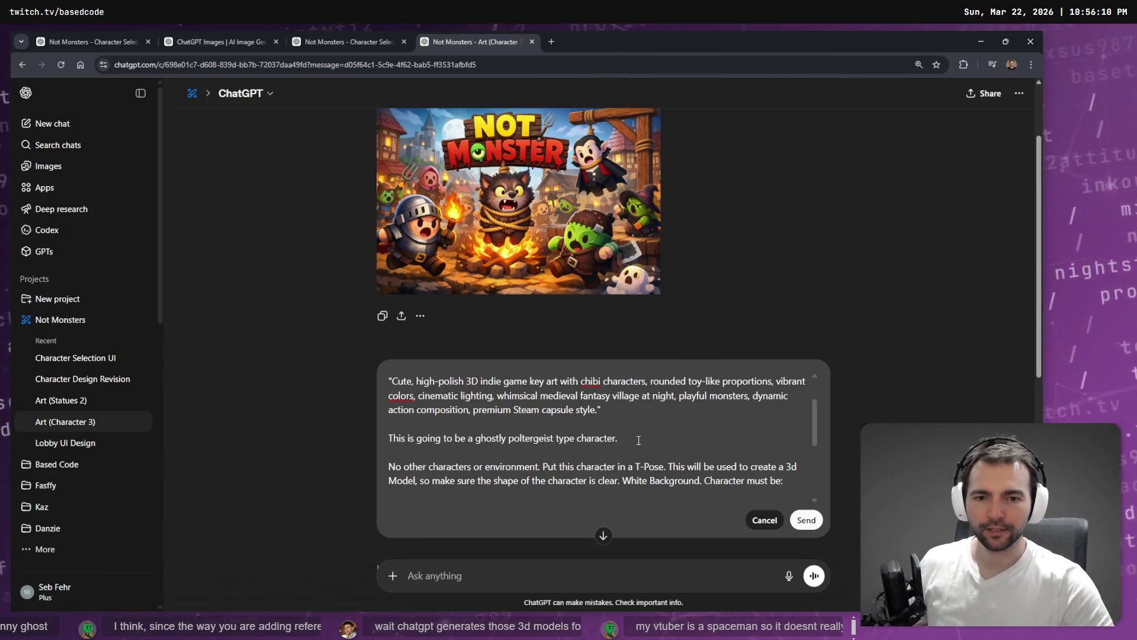
Step: Make it a 'ghost character', add 'It has glasses.', and dictate that it can possess villagers
key("ctrl+Left")
type("ghost")
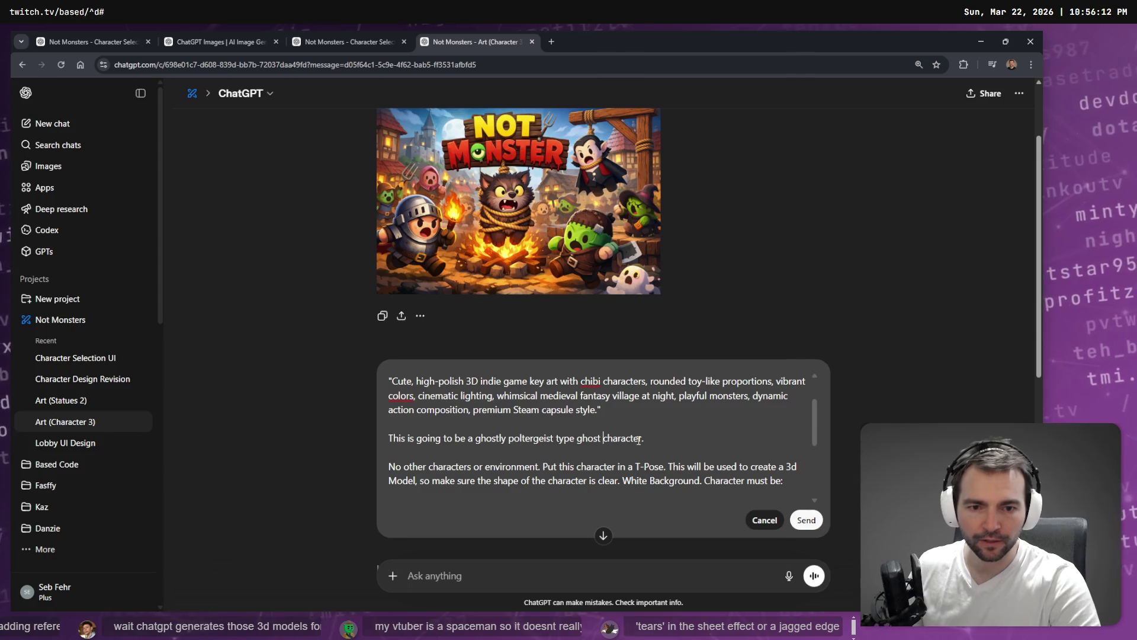
left_click(640, 439)
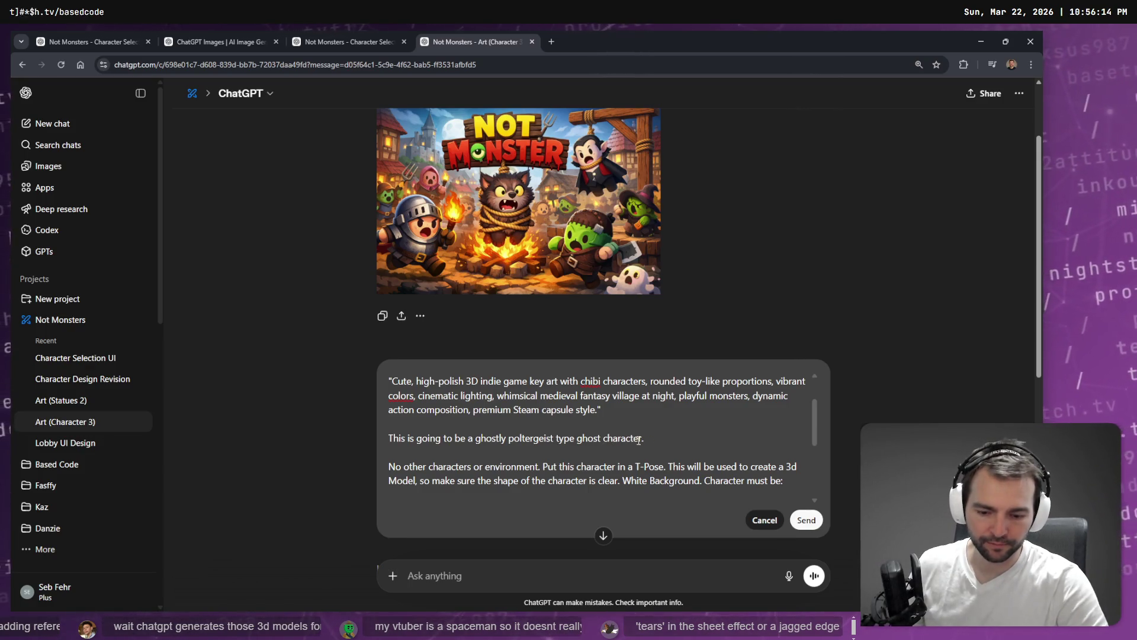
key("super+h")
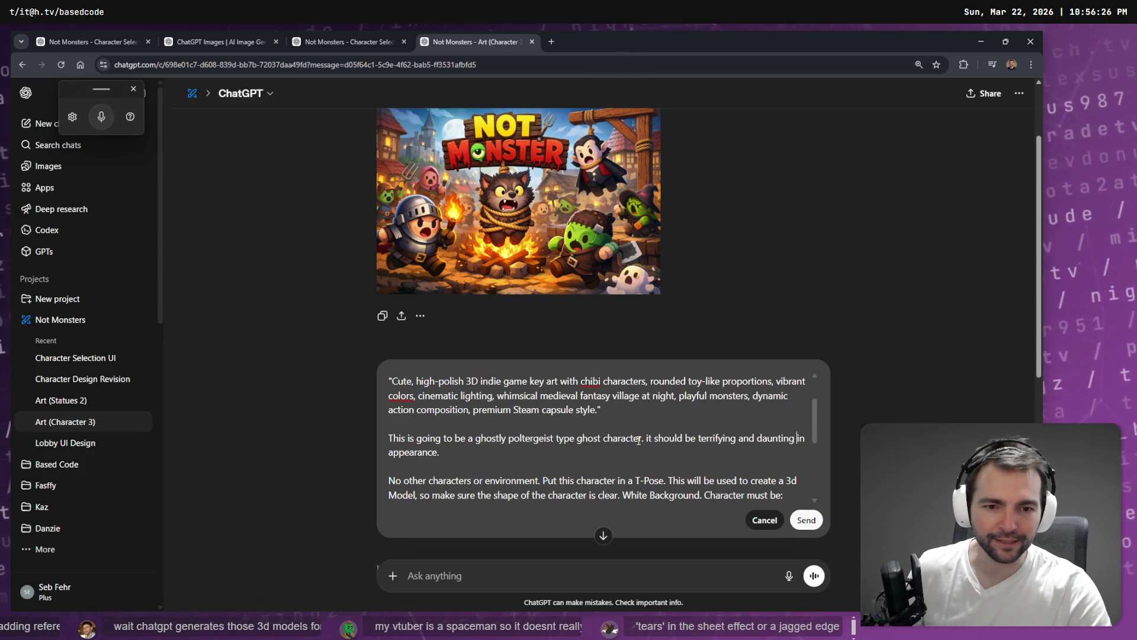
type(". It has glasse")
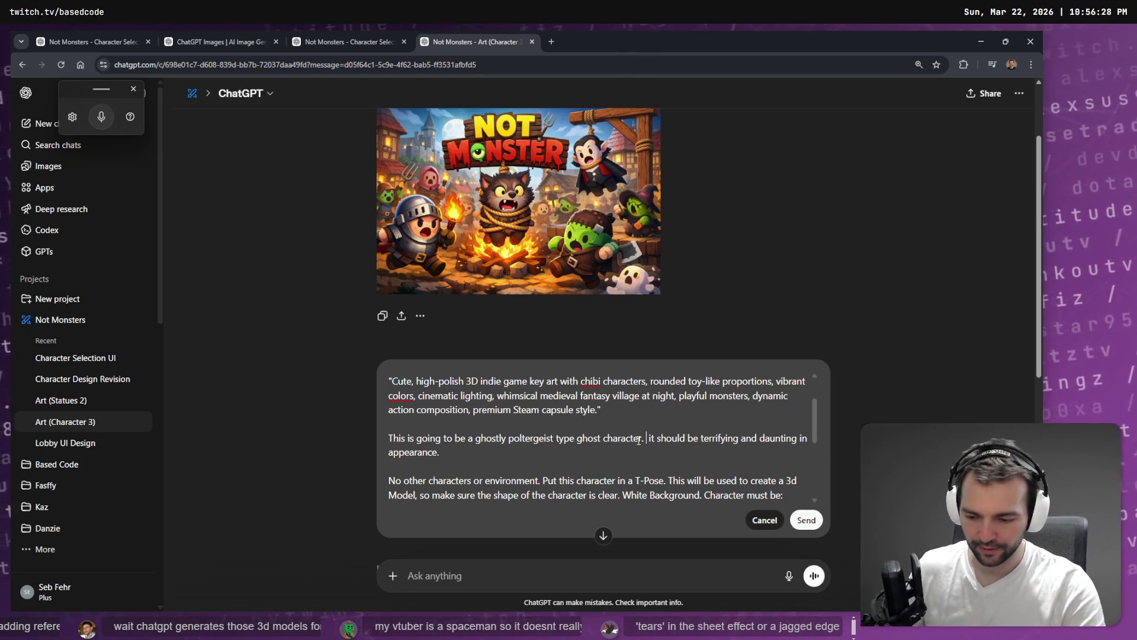
type("s.")
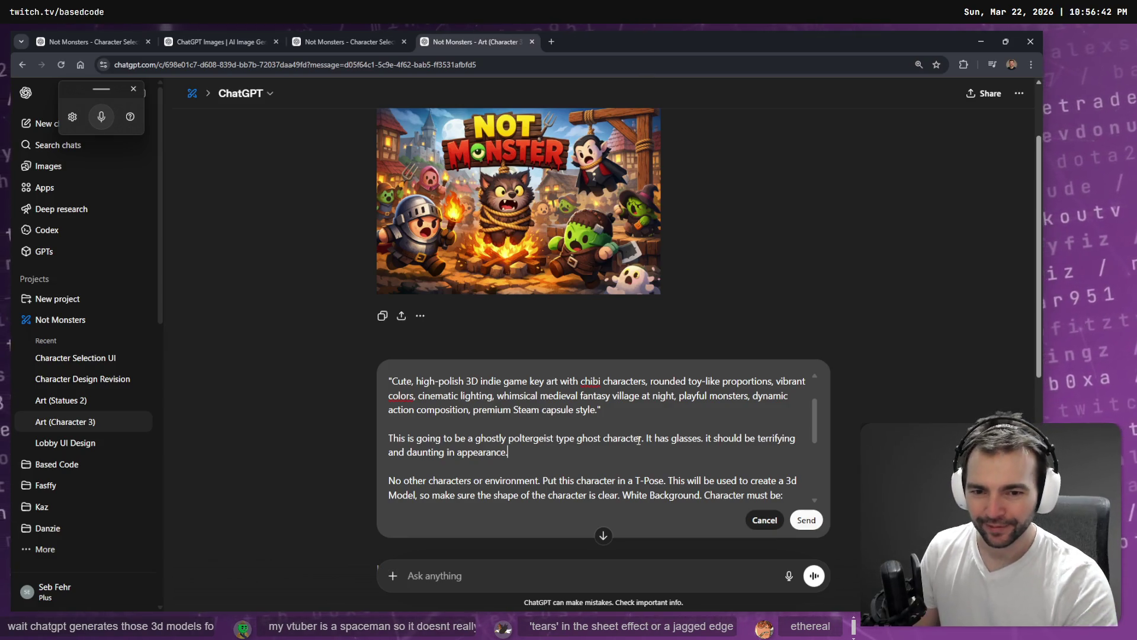
key("super+h")
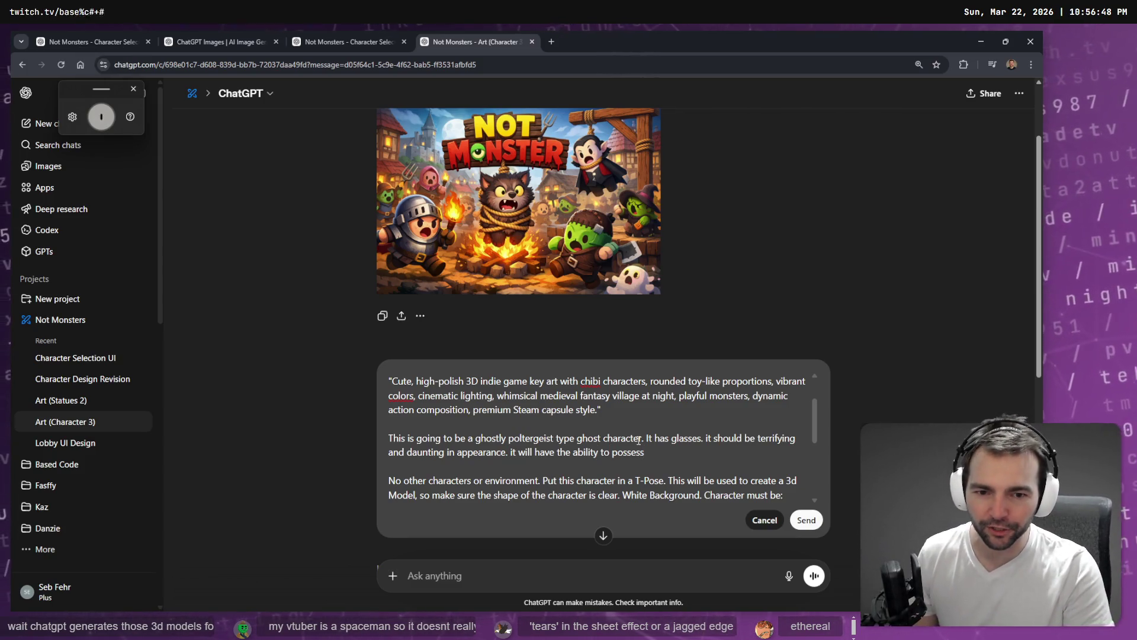
key("Left")
key("Left")
type("r")
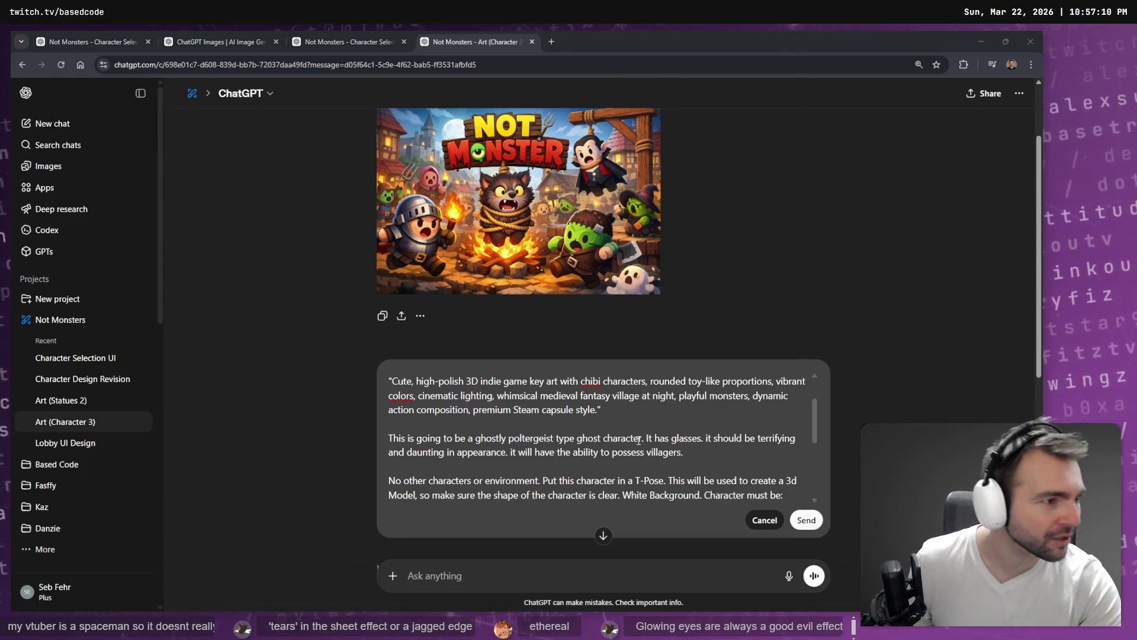
Step: On the Not Monster board, add a 'Glowing eyes for monsters' note to the TODO frame, nudged slightly left
key("alt+Tab")
scroll(379, 316, "up", 10)
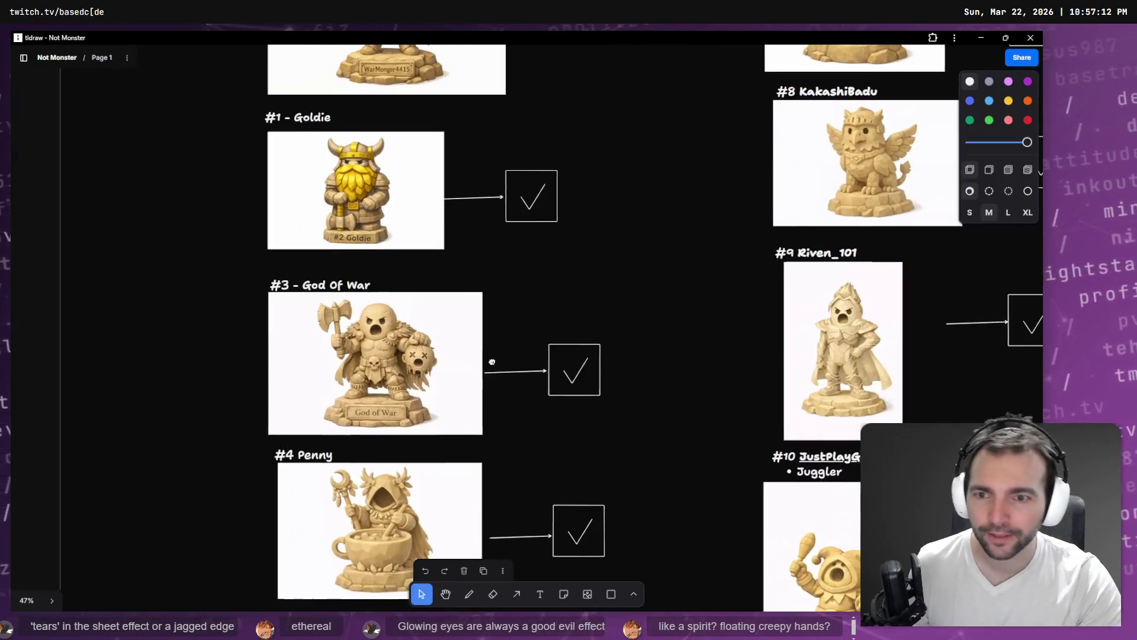
scroll(379, 317, "left", 10)
scroll(162, 319, "down", 5)
scroll(186, 294, "down", 5)
scroll(415, 356, "left", 5)
scroll(571, 130, "down", 5)
scroll(589, 165, "right", 4)
scroll(589, 165, "up", 5)
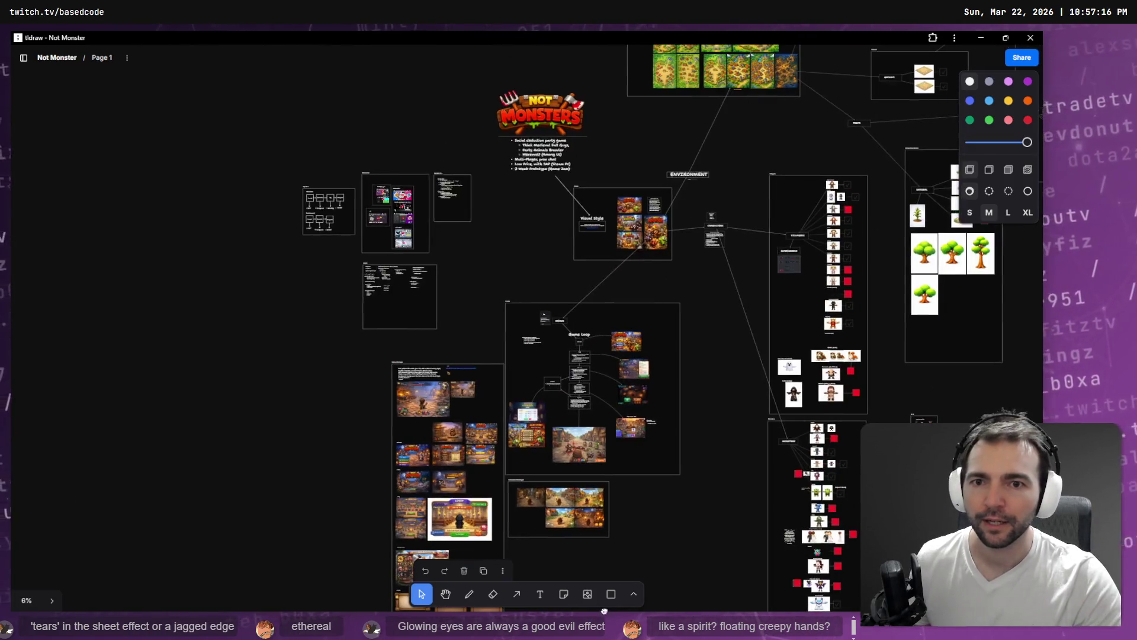
scroll(407, 292, "up", 8)
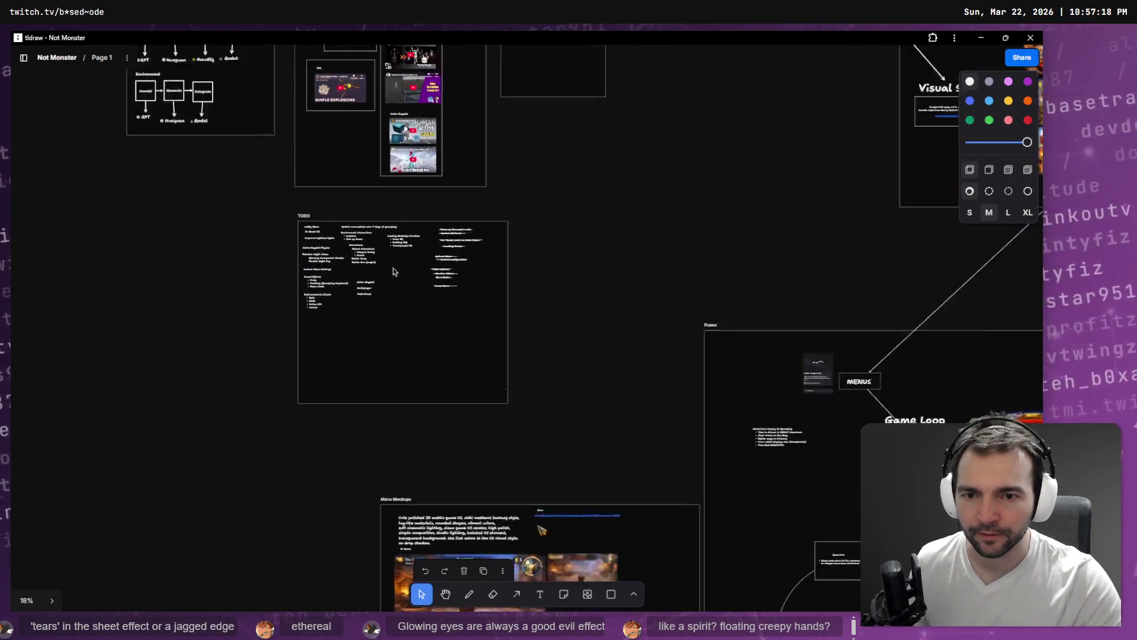
scroll(365, 255, "up", 5)
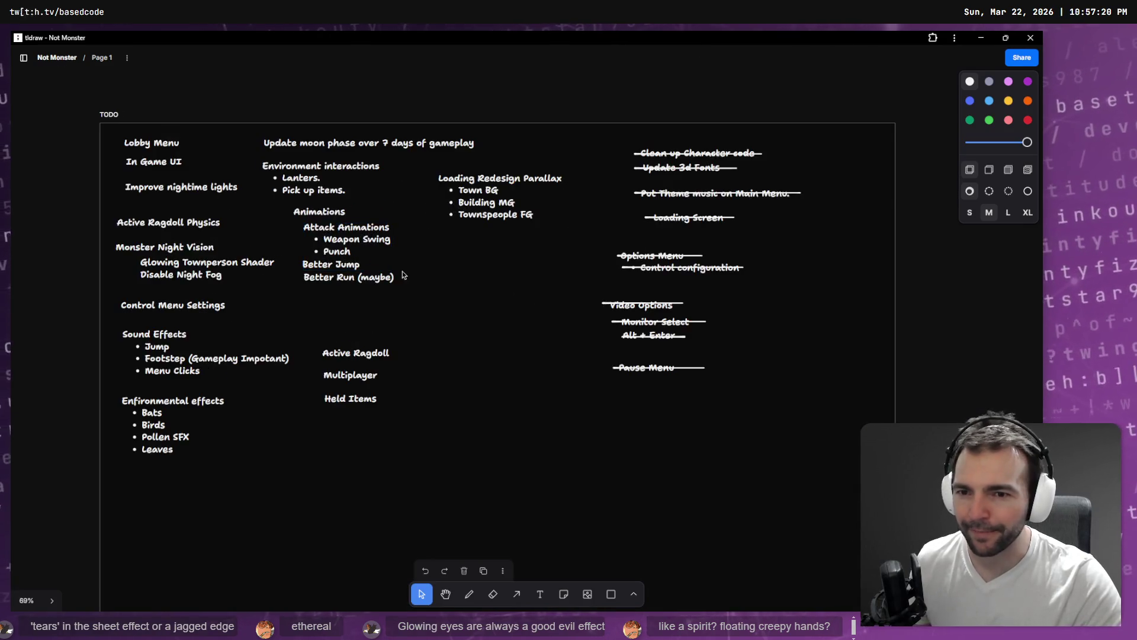
scroll(401, 313, "up", 3)
key("t")
left_click(468, 208)
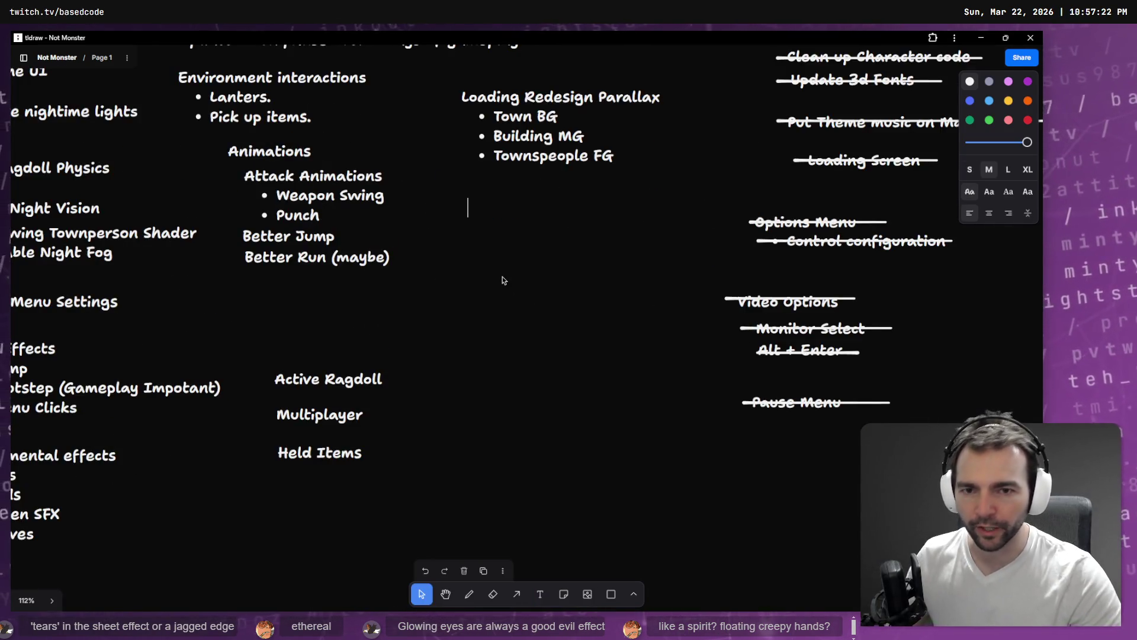
type("Glowing e")
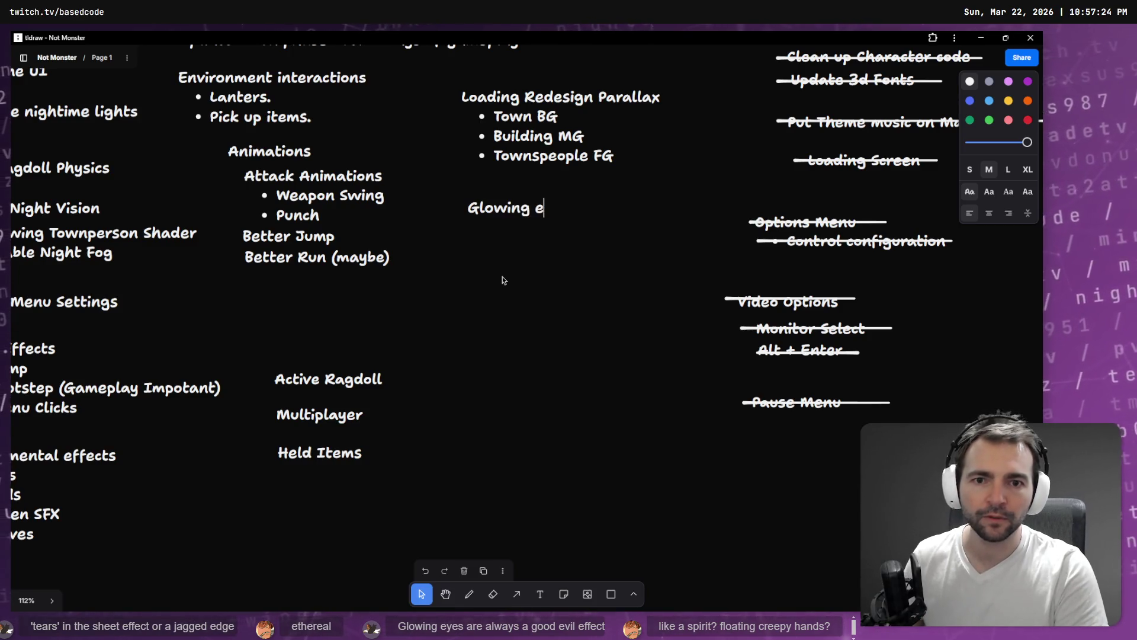
type("yes for monsters")
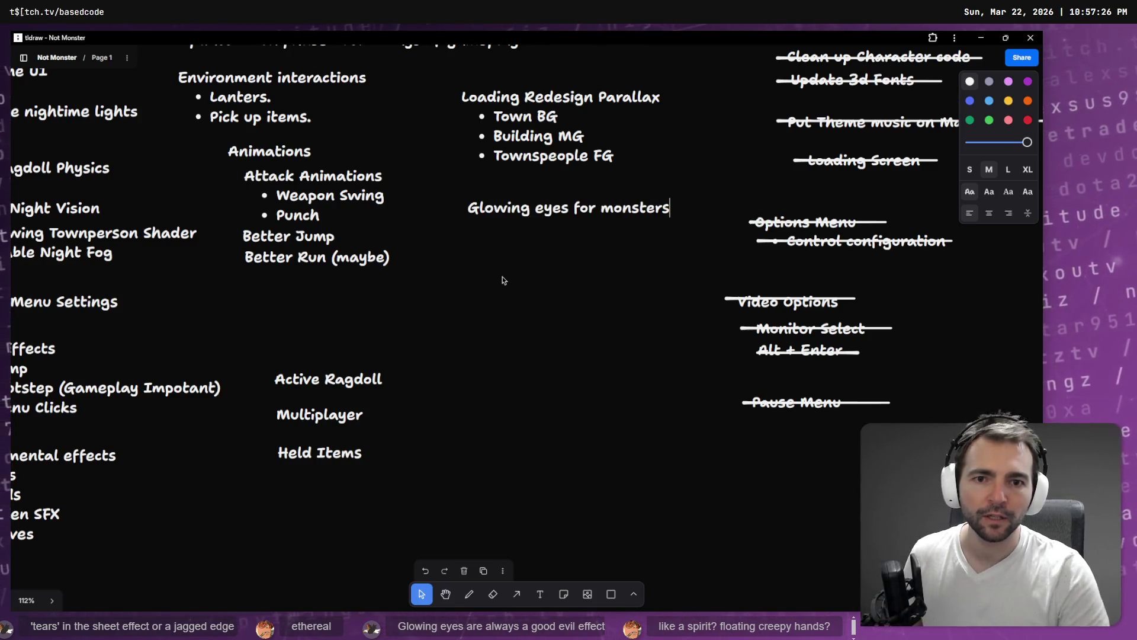
left_click(504, 280)
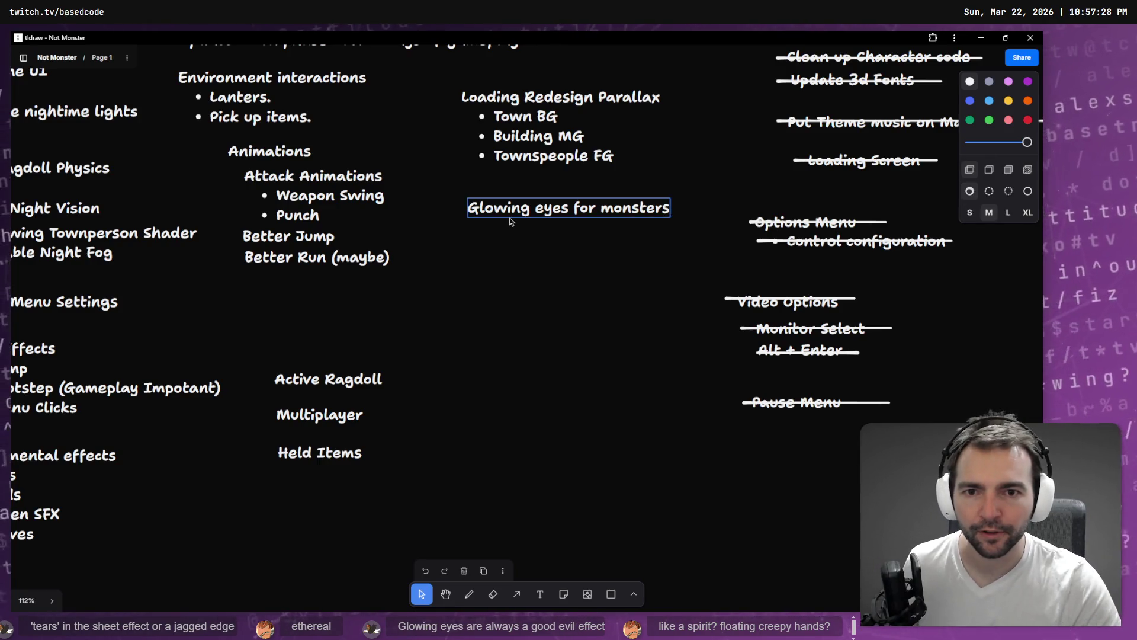
left_click_drag(509, 213, 480, 212)
left_click(520, 382)
Step: Pan the board over to the character images, then return to ChatGPT
scroll(520, 383, "down", 5)
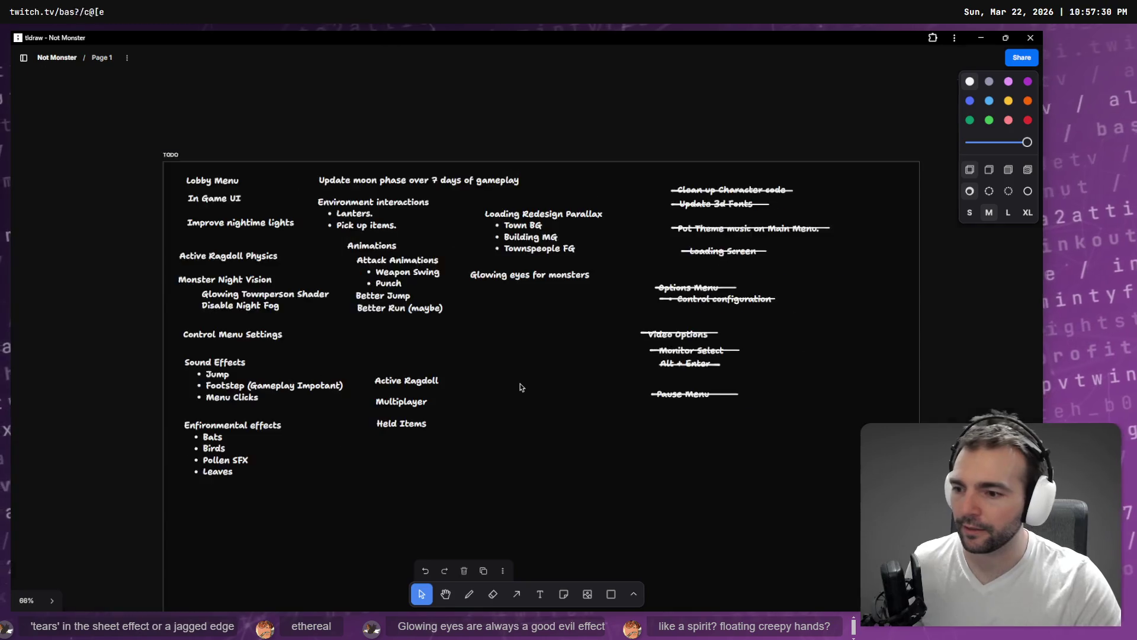
scroll(583, 403, "down", 5)
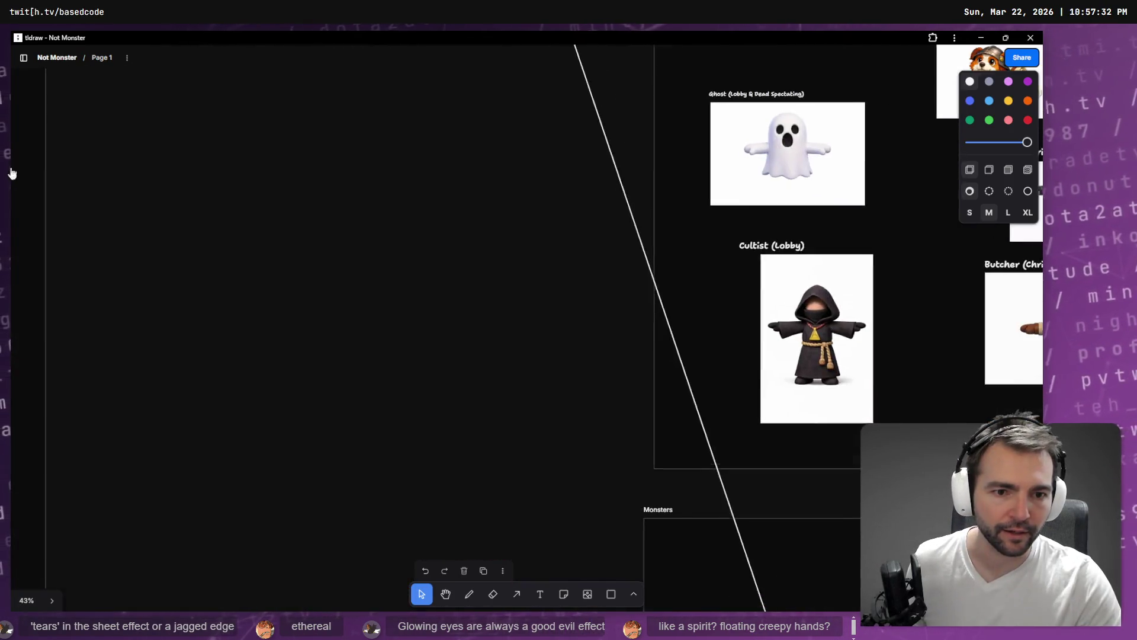
scroll(622, 373, "right", 5)
scroll(581, 474, "up", 5)
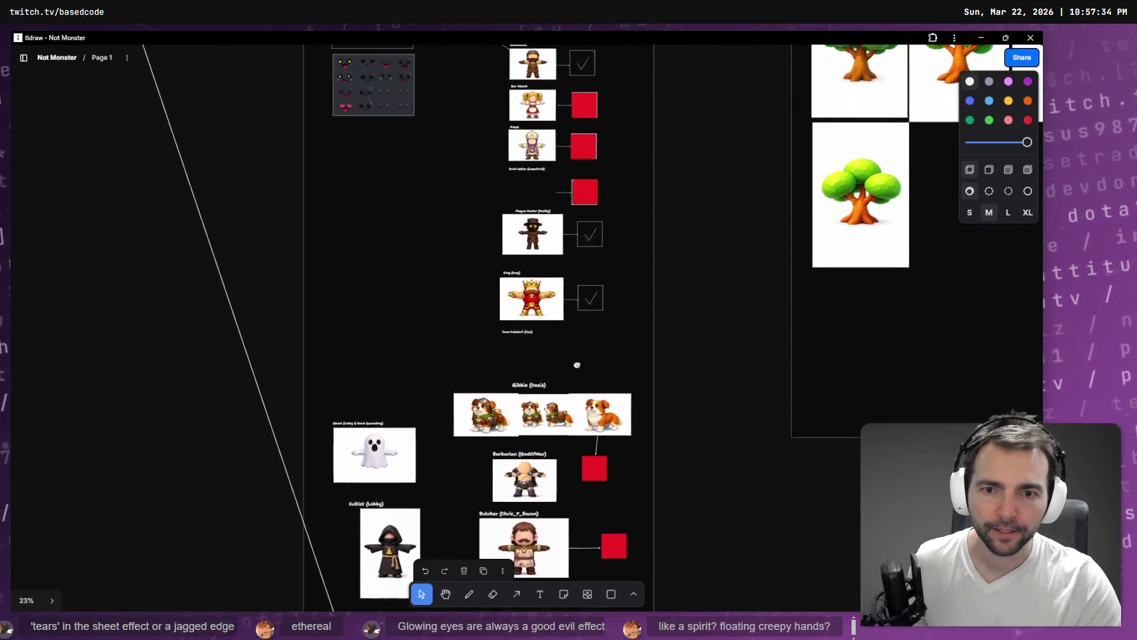
scroll(534, 564, "down", 5)
scroll(535, 564, "down", 5)
scroll(518, 421, "up", 5)
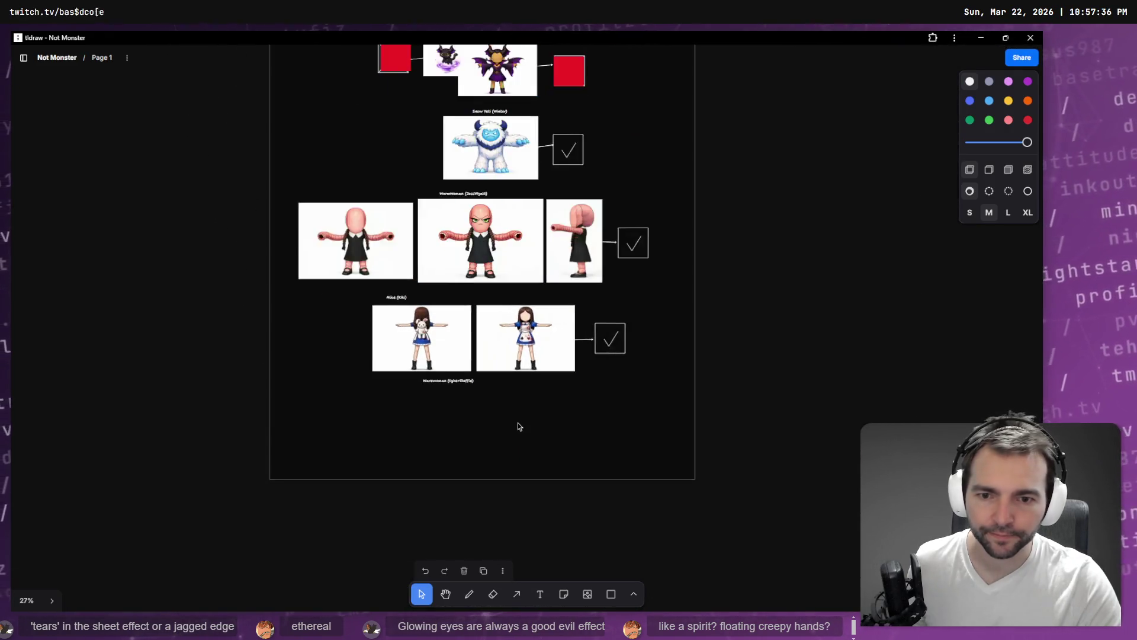
scroll(504, 430, "down", 1)
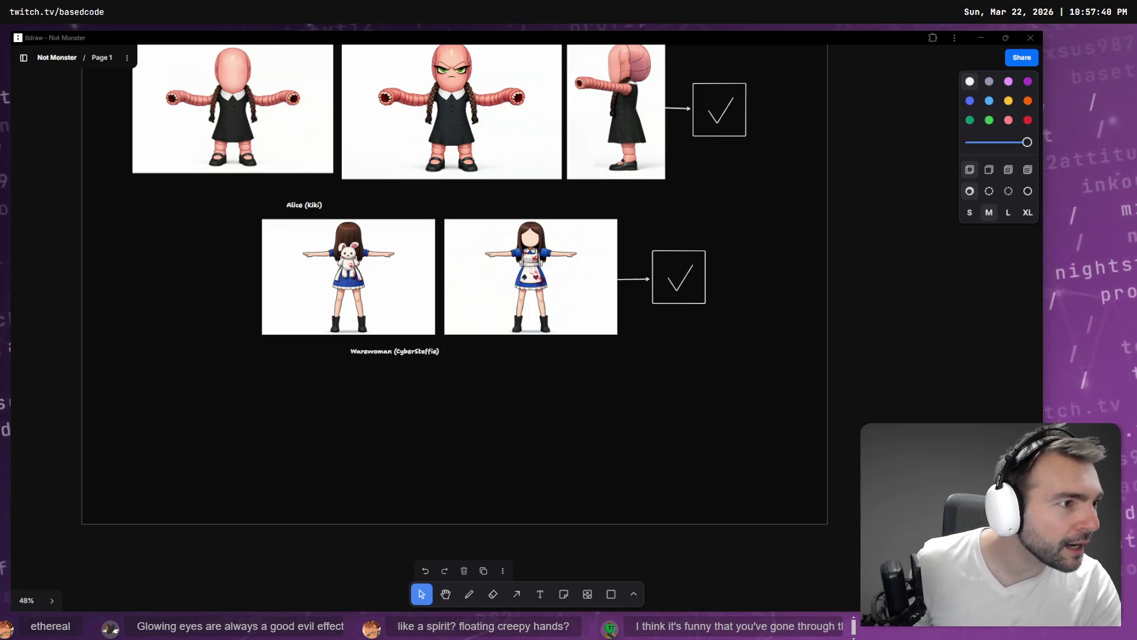
key("alt+Tab")
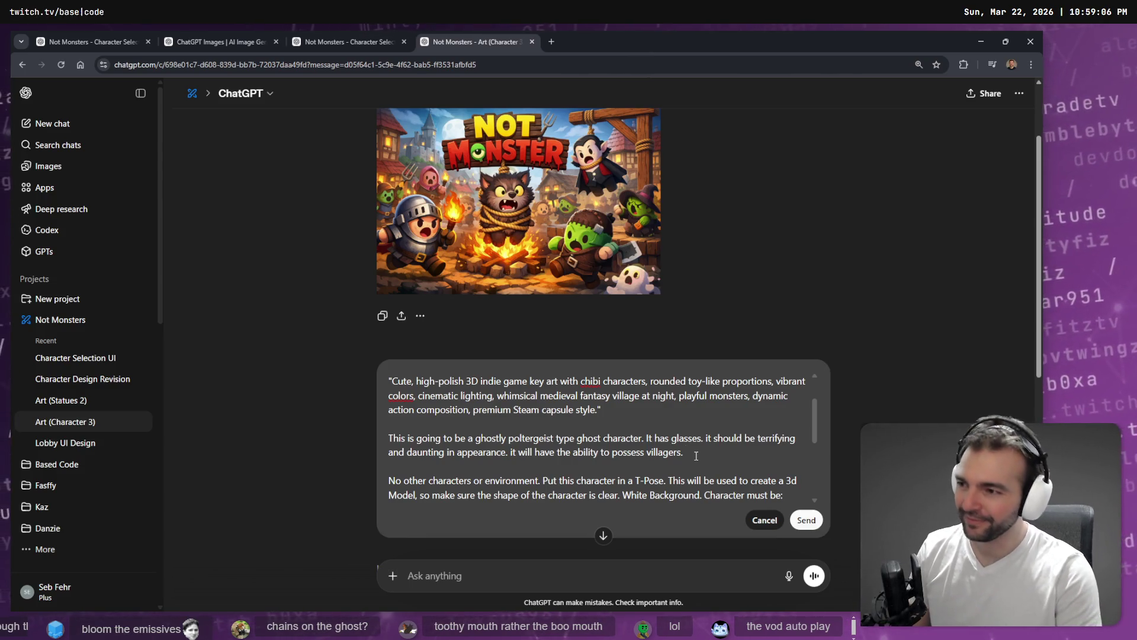
Step: End the ghost paragraph with 'He should have a toothy mouth.' and select the paragraph
type("oothy mouth.")
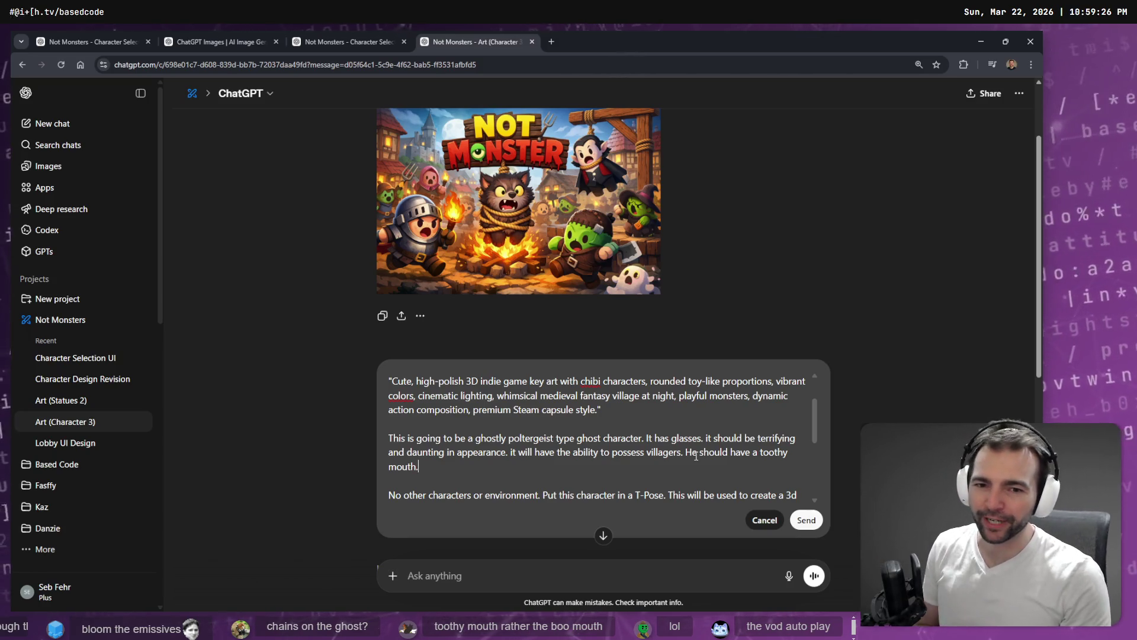
left_click_drag(419, 467, 312, 435)
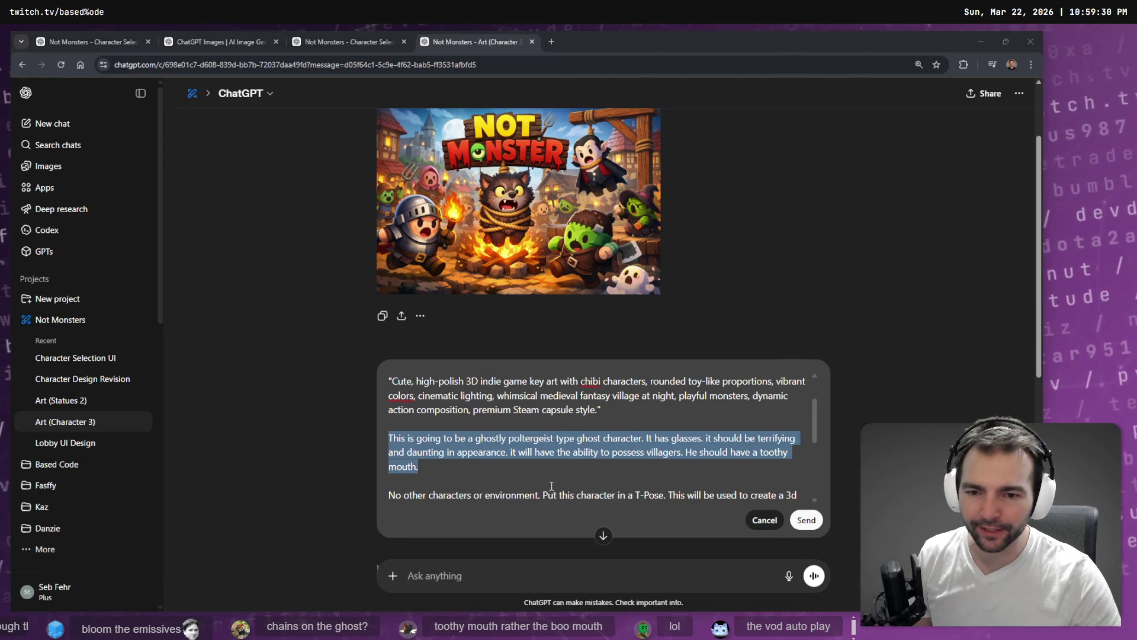
Step: Cancel the ghost prompt edit without sending it
left_click(436, 440)
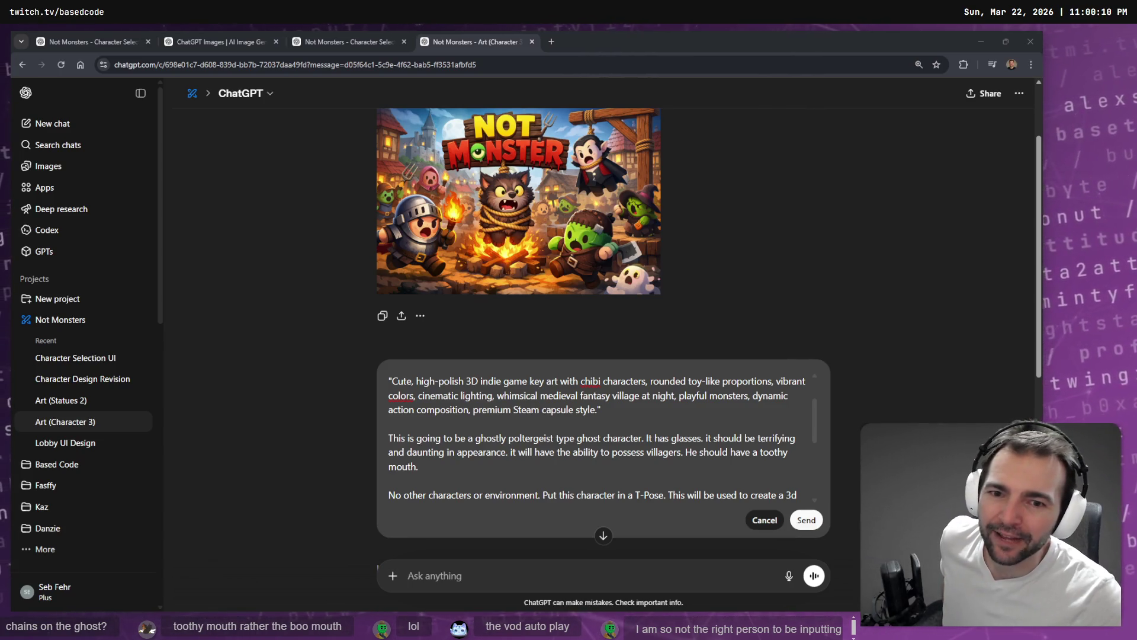
scroll(523, 426, "down", 5)
scroll(566, 361, "up", 5)
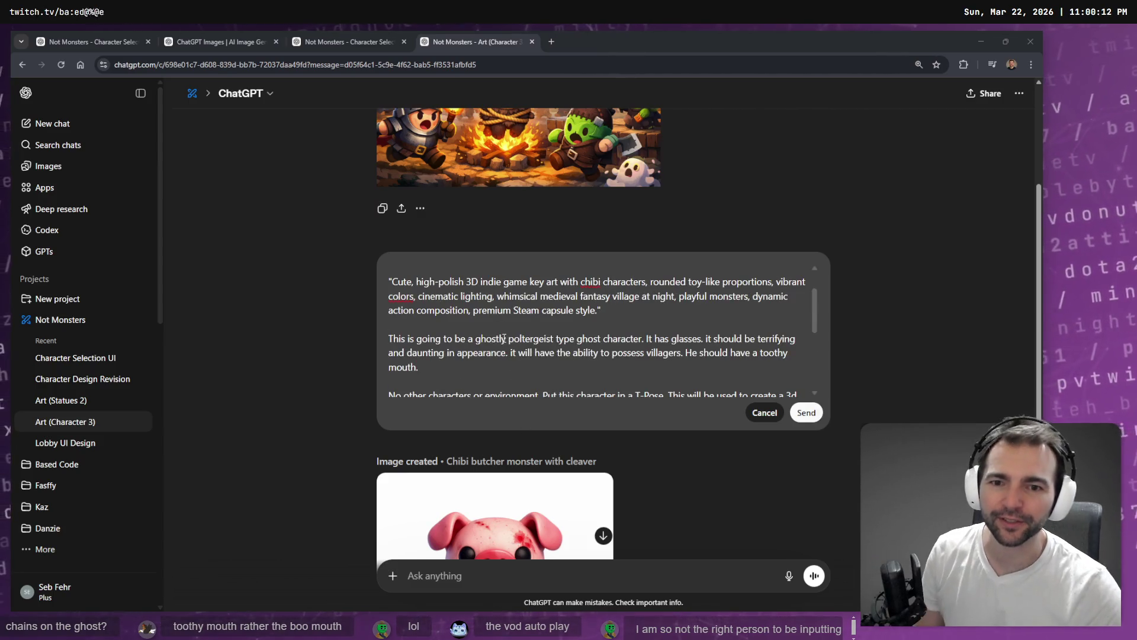
key("ctrl+a")
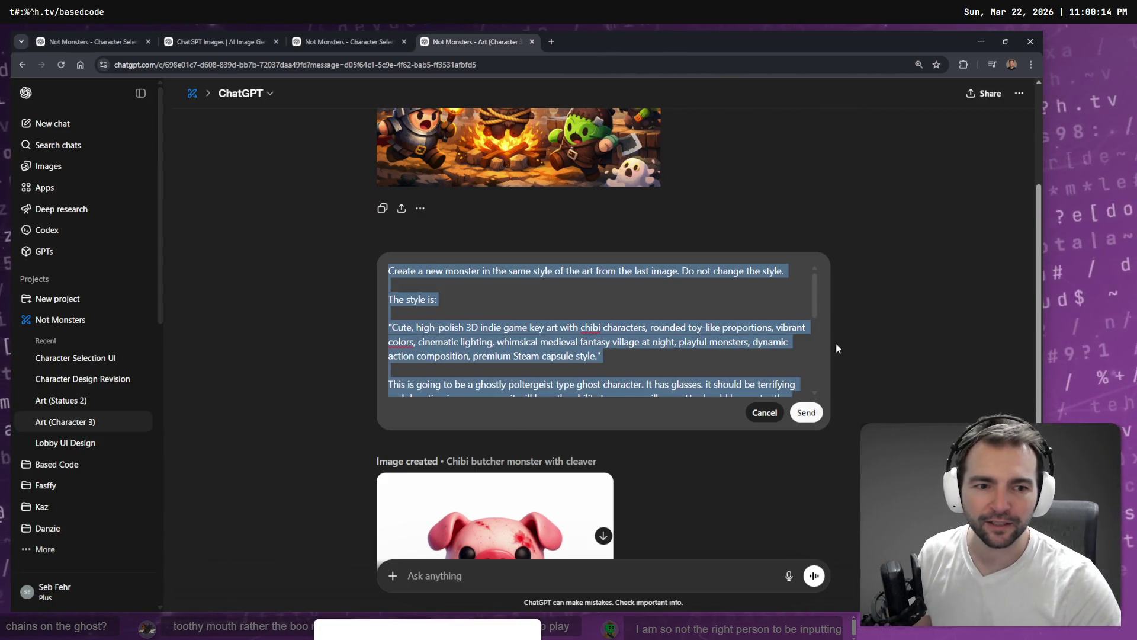
left_click(770, 416)
Step: Scroll the chat up to the Not Monster cover art, then go to the image gallery
scroll(715, 385, "down", 8)
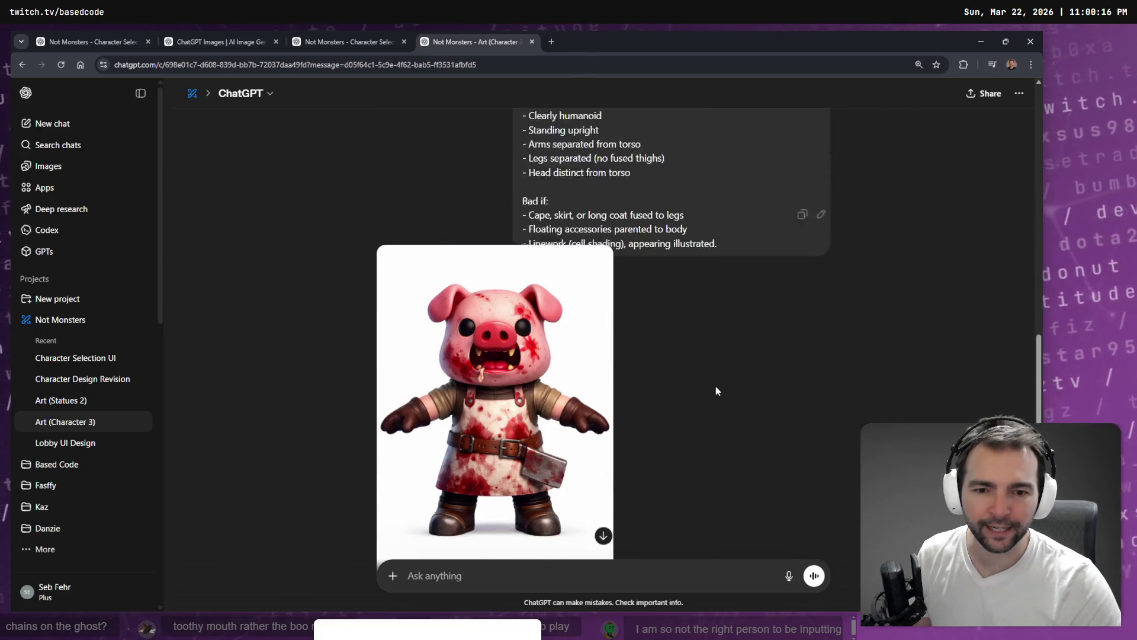
scroll(737, 286, "down", 5)
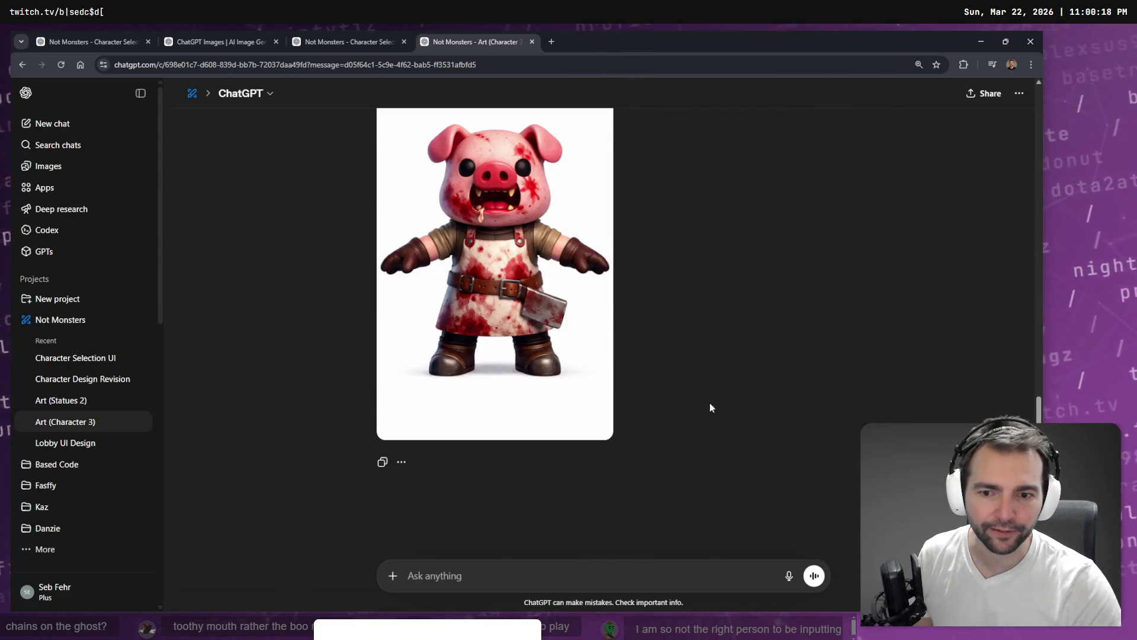
scroll(708, 404, "up", 9)
scroll(717, 308, "up", 7)
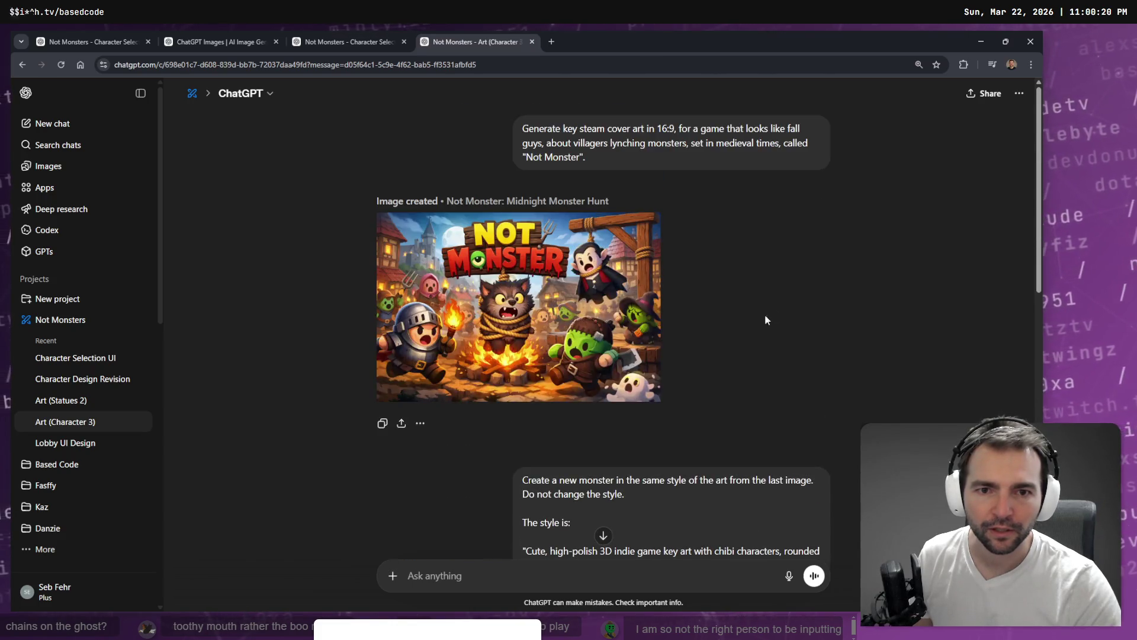
left_click(89, 166)
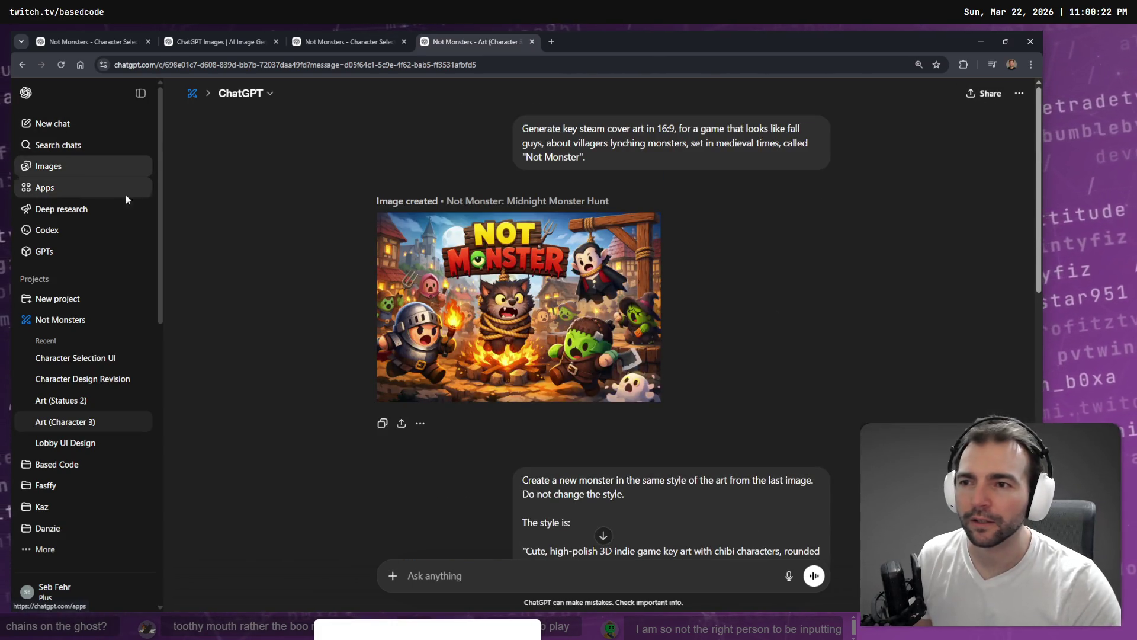
Step: Open the plain white ghost image full size and jump to the conversation it came from
scroll(560, 296, "down", 15)
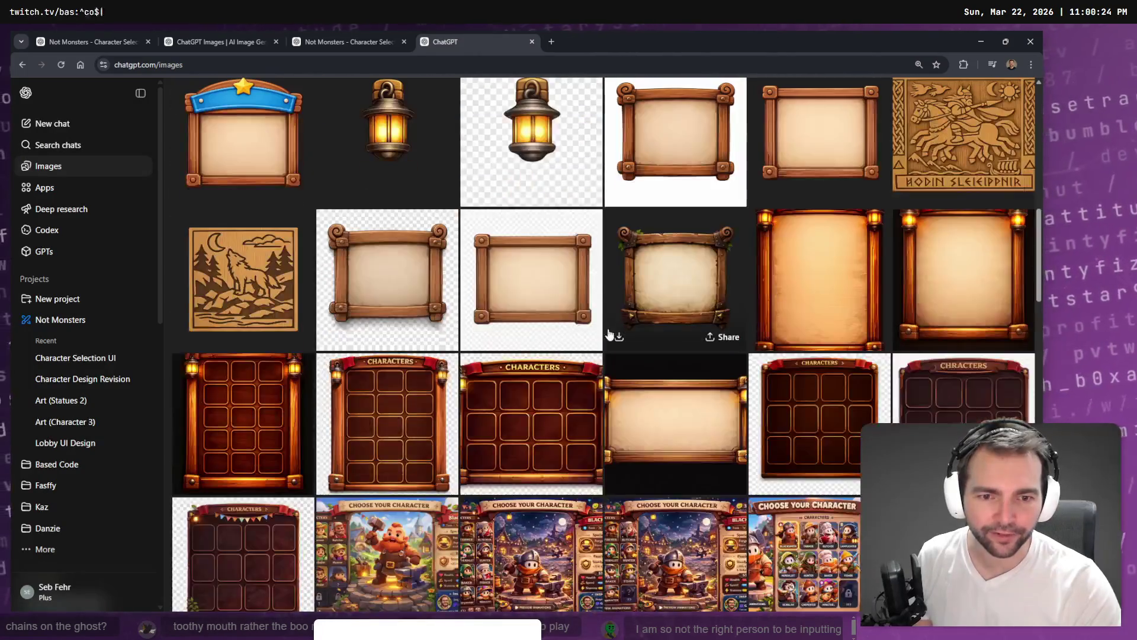
scroll(691, 405, "down", 7)
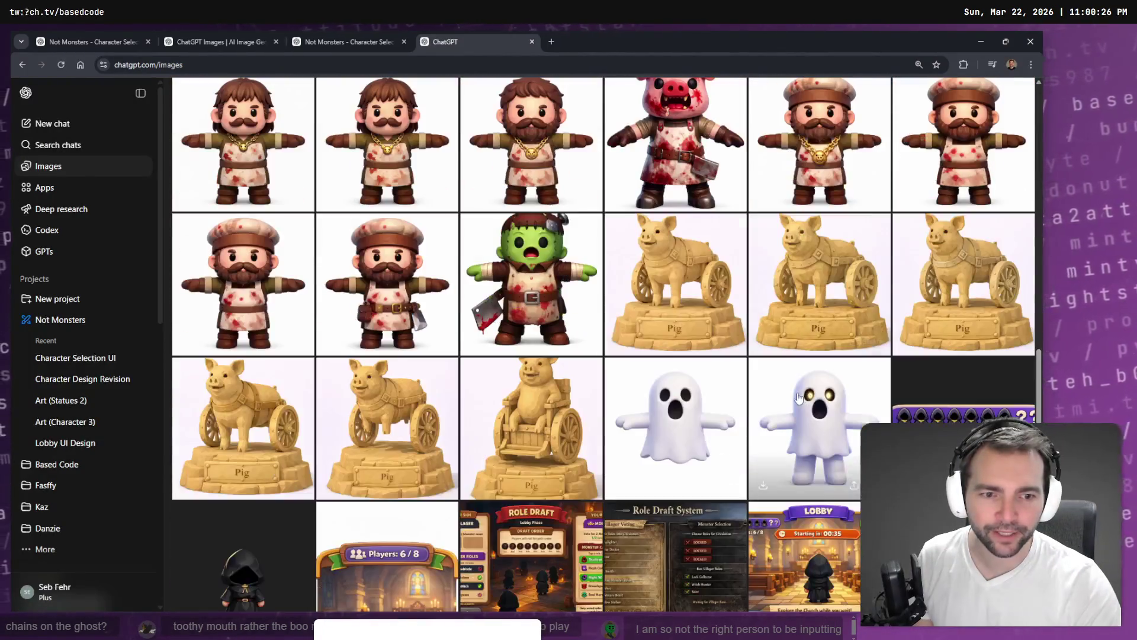
left_click(740, 372)
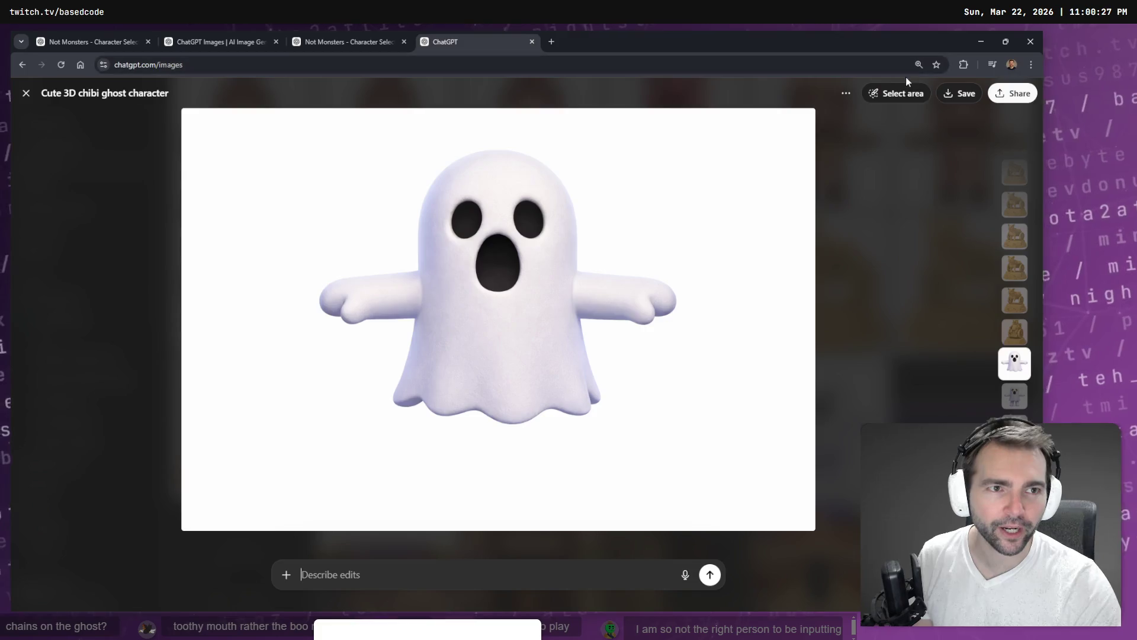
left_click(846, 93)
left_click(877, 130)
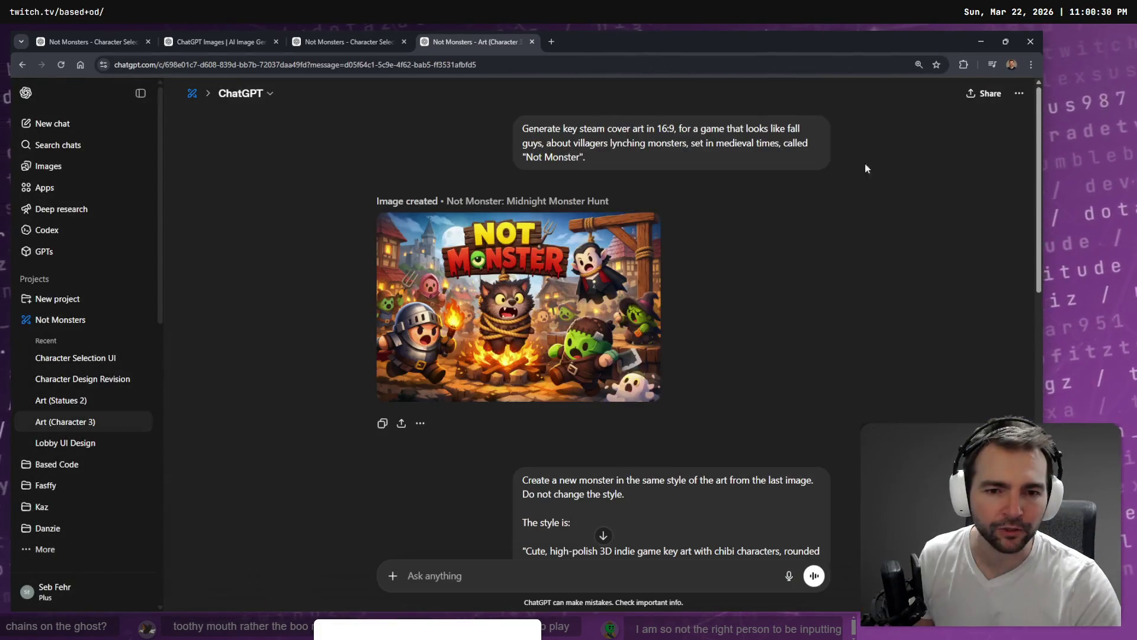
Step: Scroll through the chat past the pig image and cover art to the butcher-monster prompt
scroll(838, 244, "down", 5)
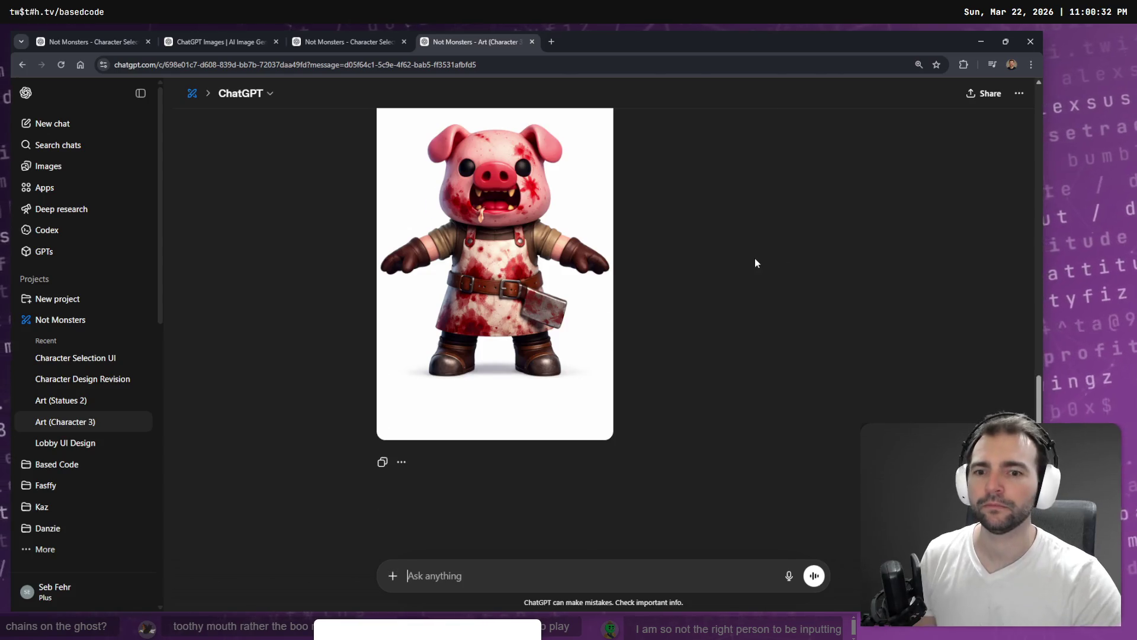
scroll(755, 258, "up", 6)
scroll(640, 342, "down", 5)
scroll(675, 379, "up", 10)
scroll(659, 311, "down", 3)
scroll(662, 309, "down", 3)
scroll(662, 379, "down", 4)
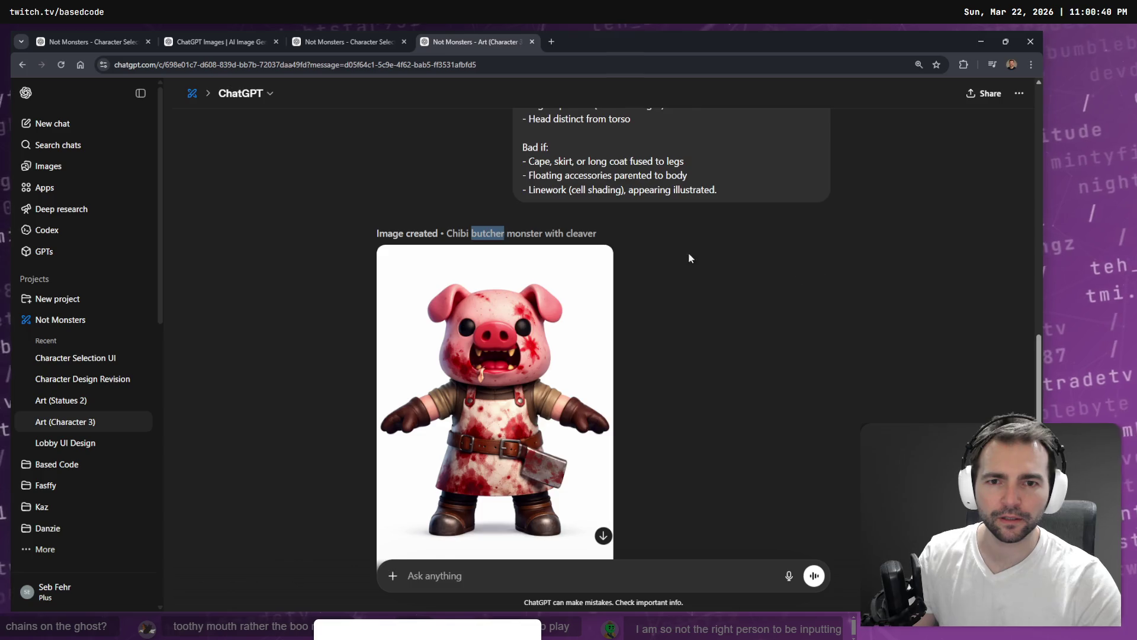
scroll(651, 266, "down", 1)
scroll(802, 287, "up", 8)
scroll(717, 279, "up", 3)
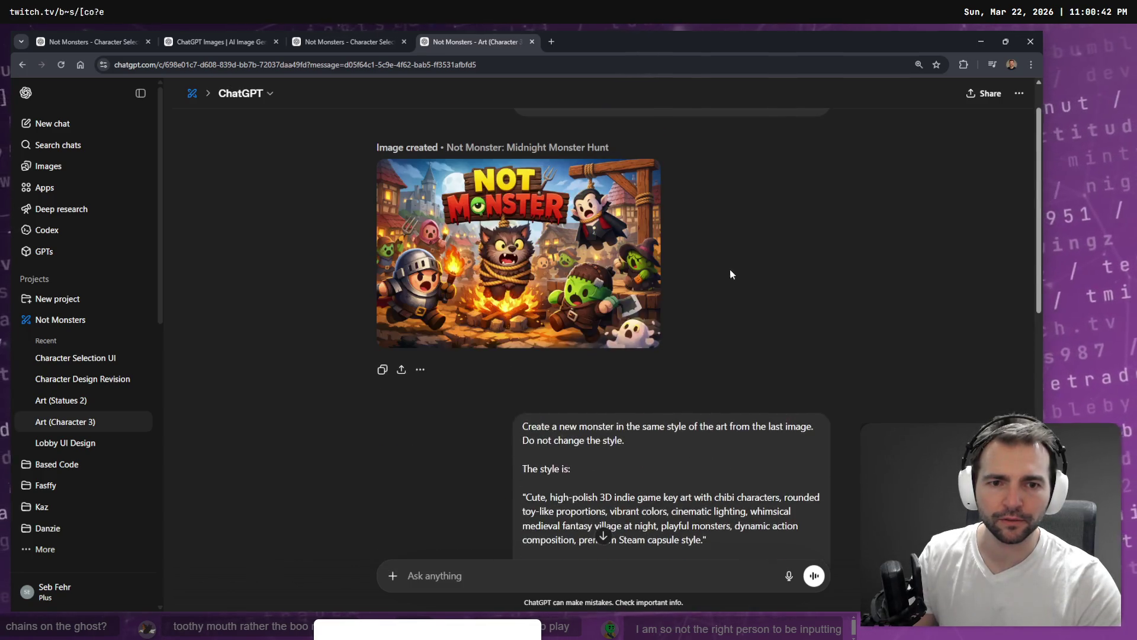
scroll(728, 266, "down", 4)
scroll(725, 318, "down", 4)
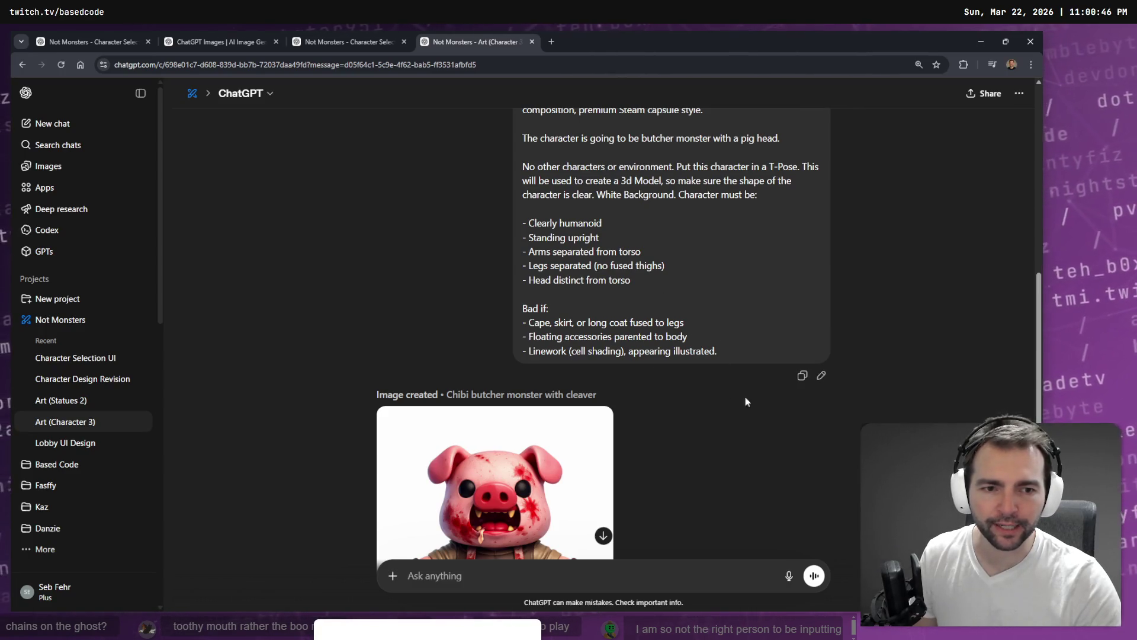
scroll(742, 335, "up", 7)
scroll(745, 333, "down", 5)
scroll(821, 505, "up", 6)
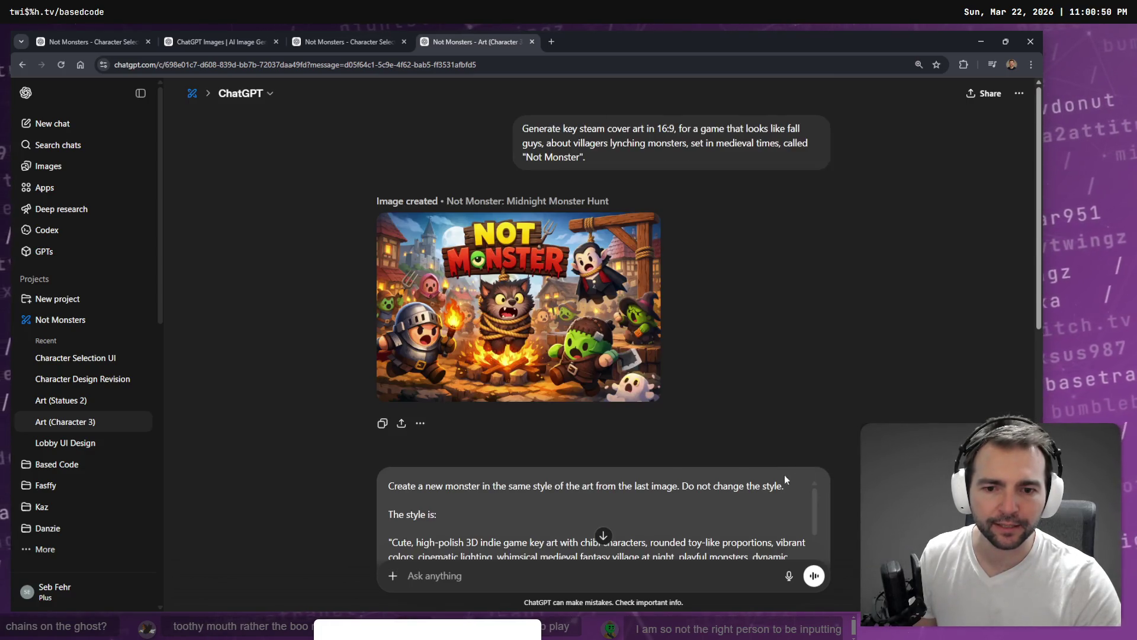
Step: Add 'He should have angry eyebrows.' after 'mouth.' in the ghost prompt and resubmit it
scroll(786, 479, "down", 3)
key("ctrl+End")
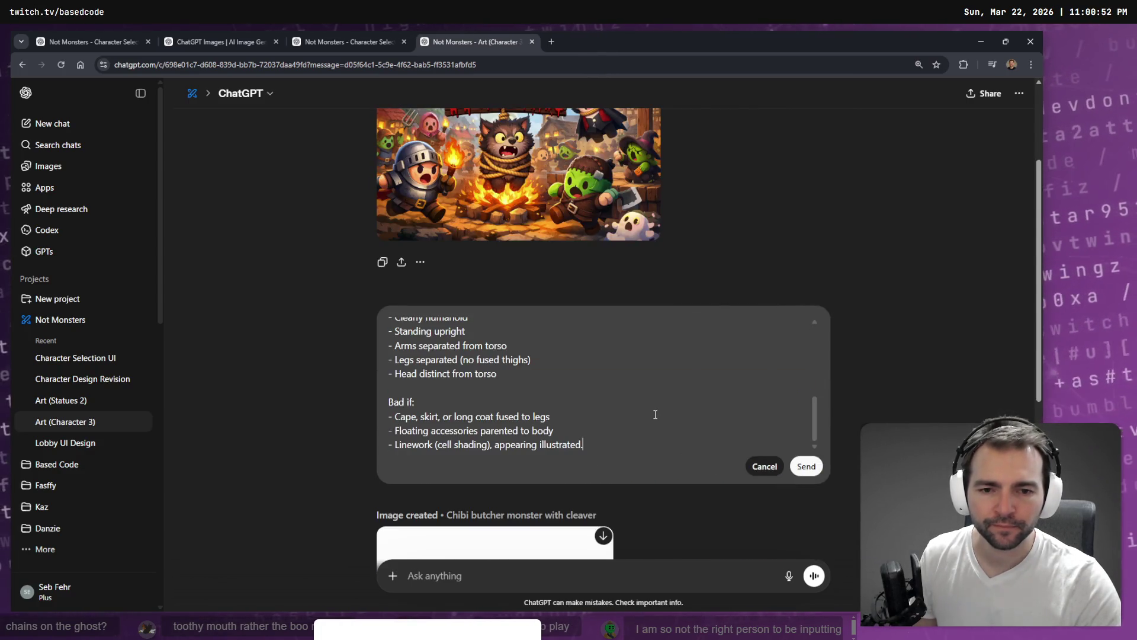
key("alt+Tab")
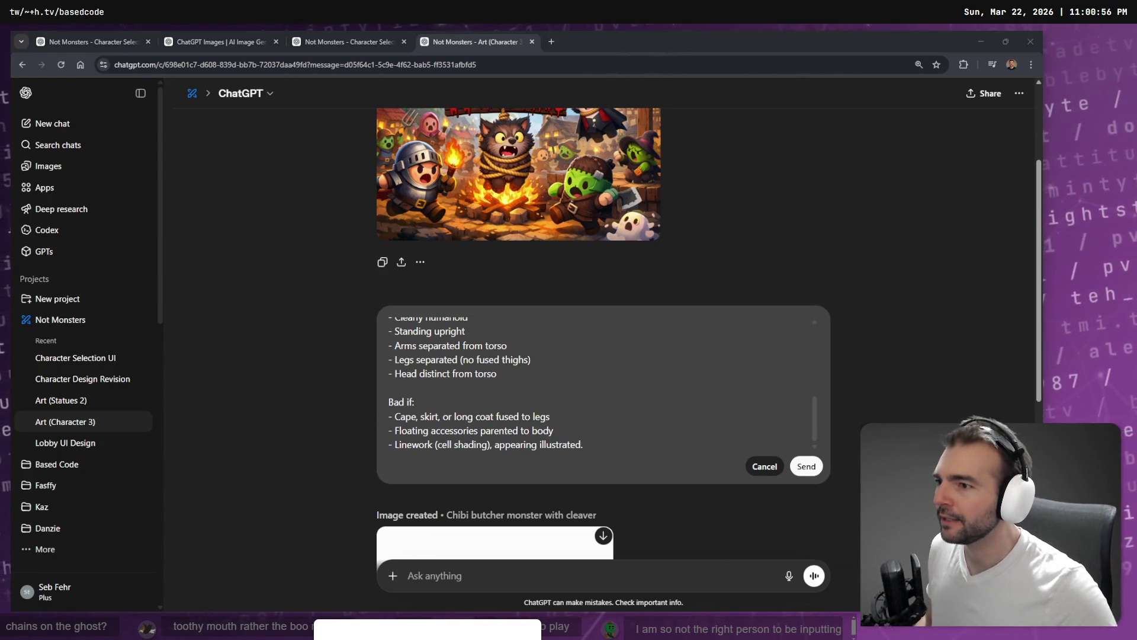
scroll(629, 422, "down", 2)
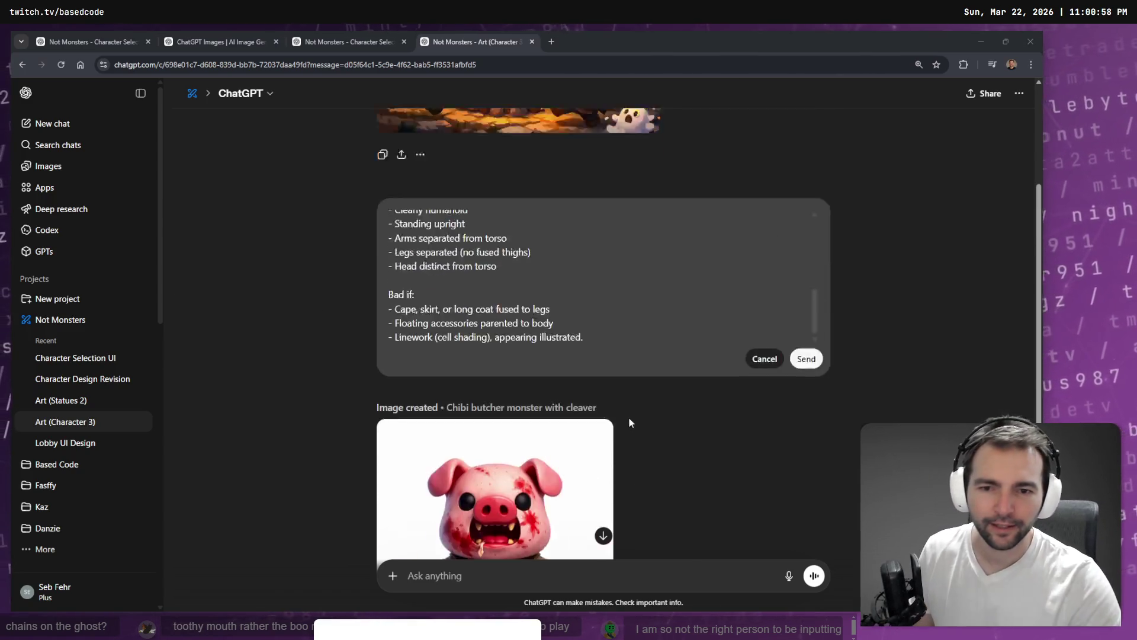
scroll(631, 391, "up", 4)
left_click(444, 357)
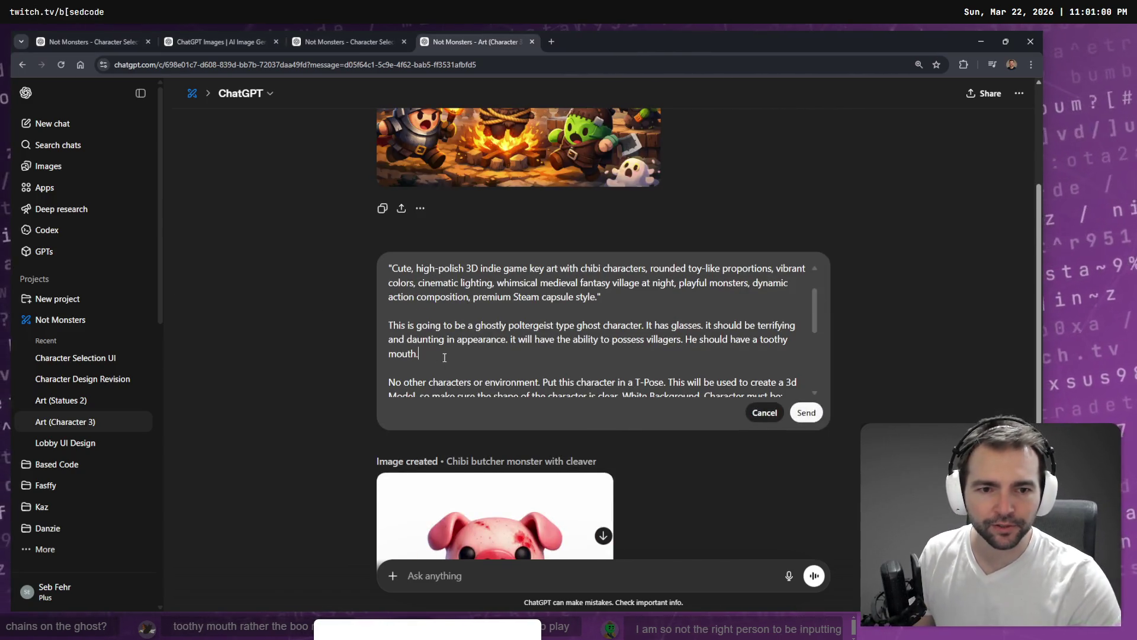
type(" He should hav")
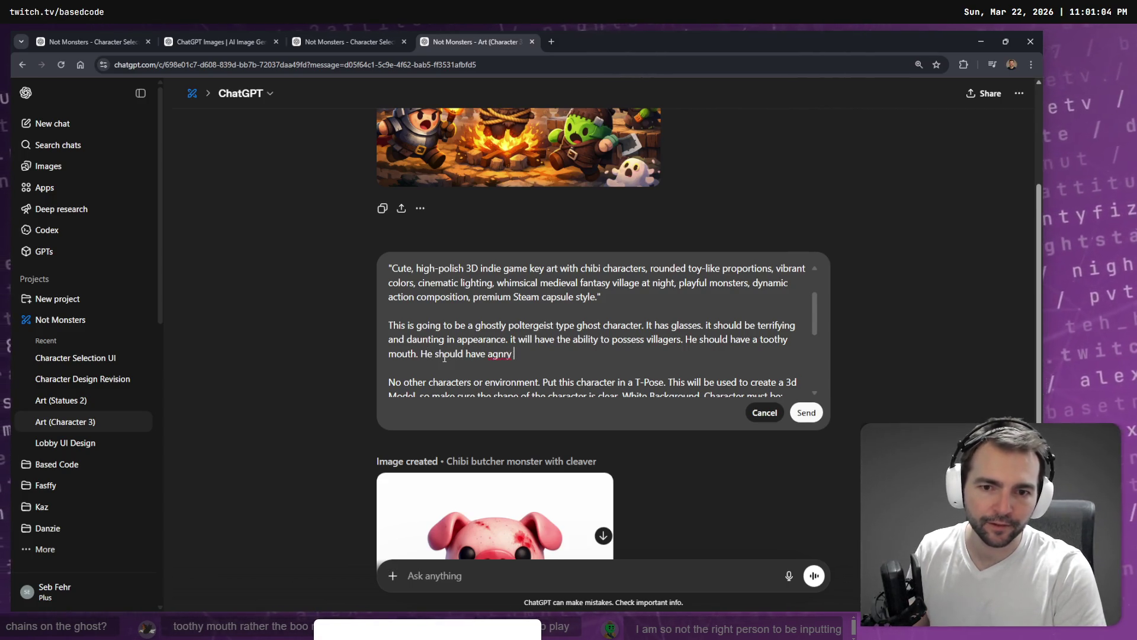
type("e angry eyebrows.")
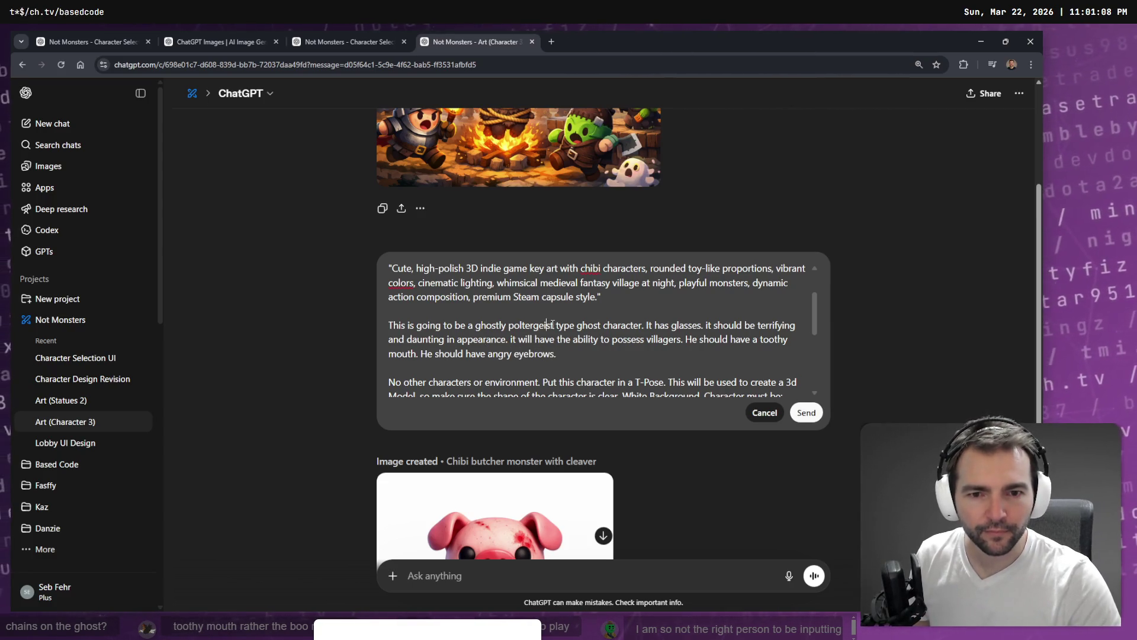
left_click(809, 414)
scroll(607, 363, "down", 5)
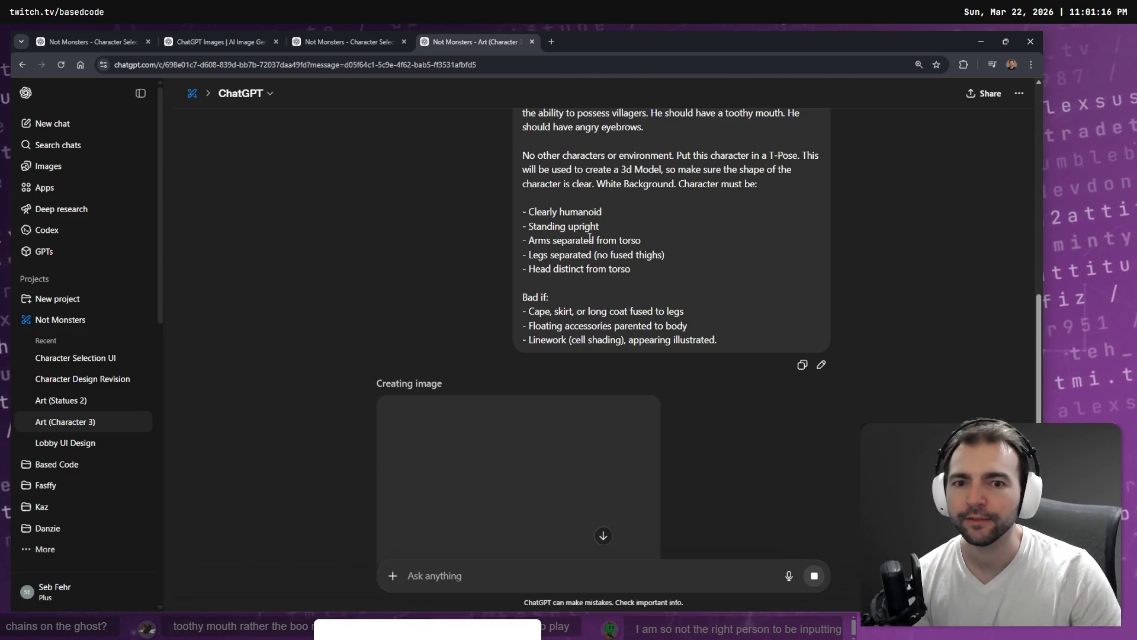
Step: While the ghost image generates, open youtube.com in a new browser tab
scroll(592, 238, "down", 3)
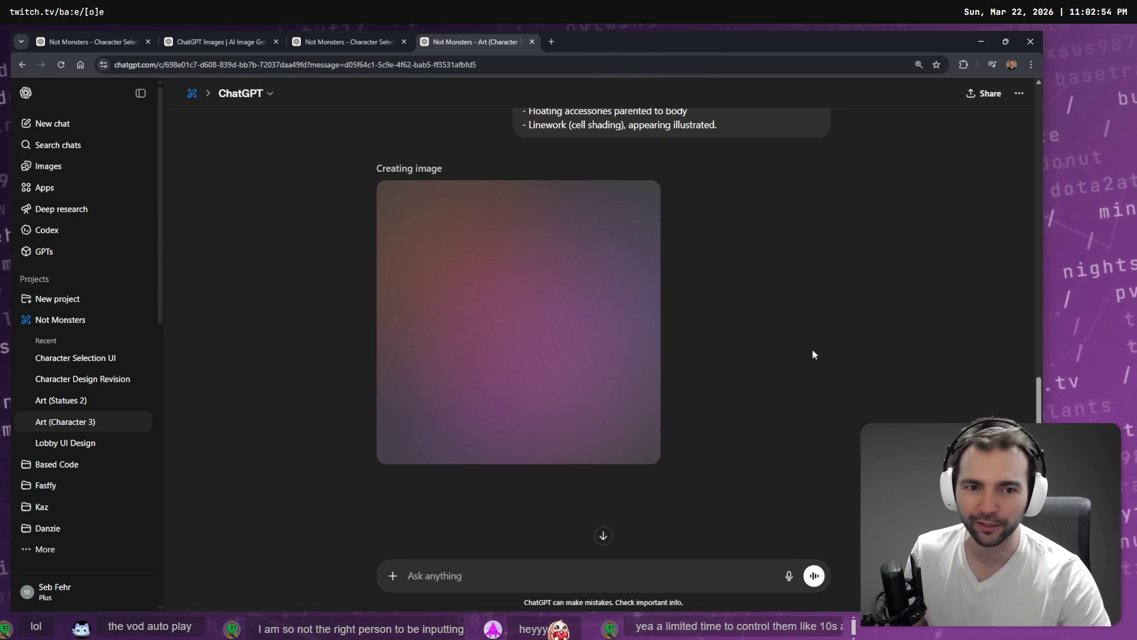
key("ctrl+t")
type("youtube")
key("Return")
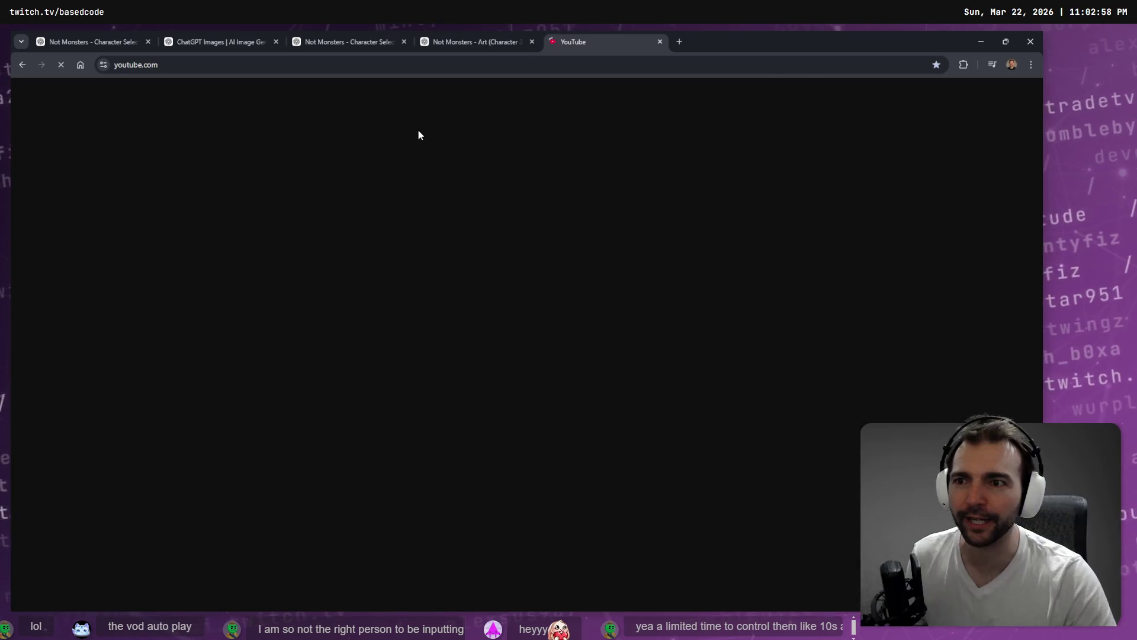
Step: Search YouTube for 'active ragdoll' and watch two active ragdoll Shorts
left_click(445, 96)
type("ac")
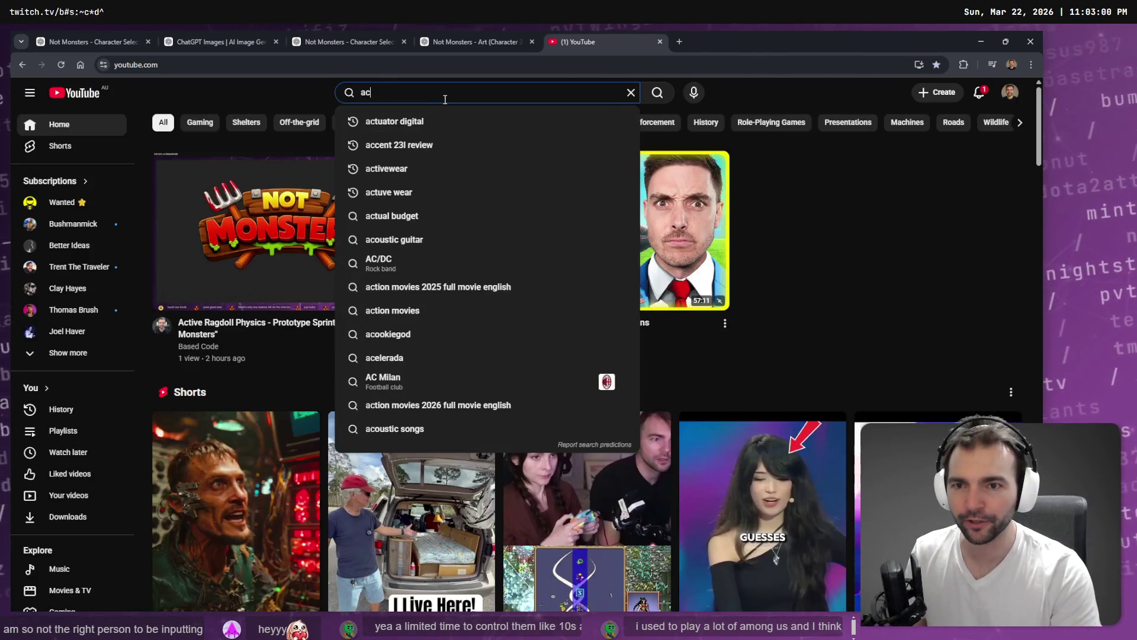
type("tive ragdoll")
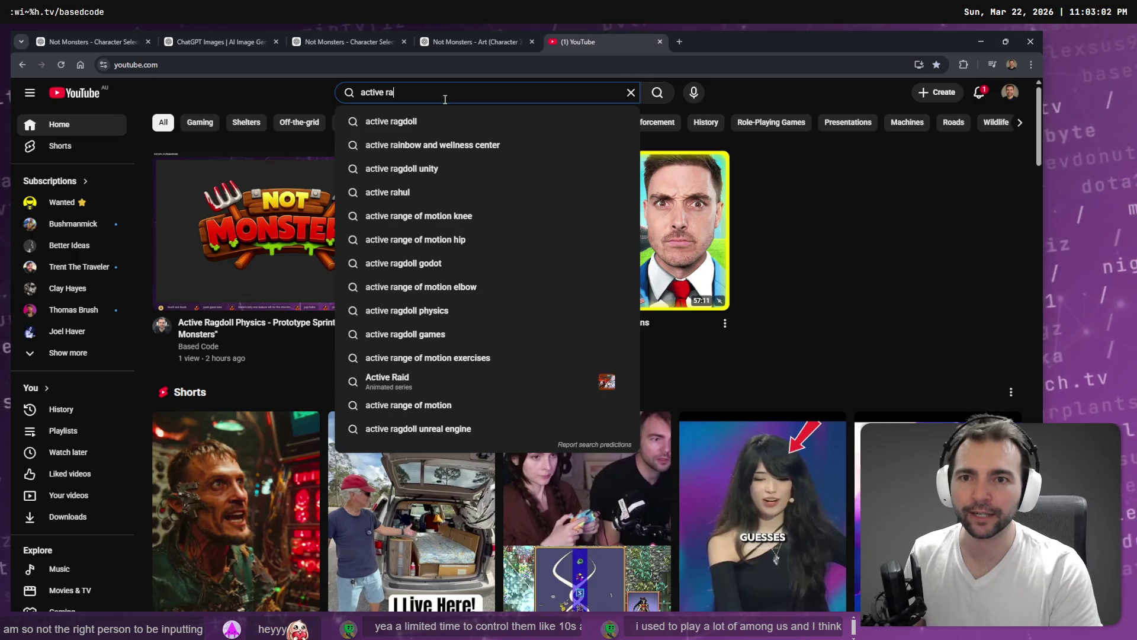
key("Return")
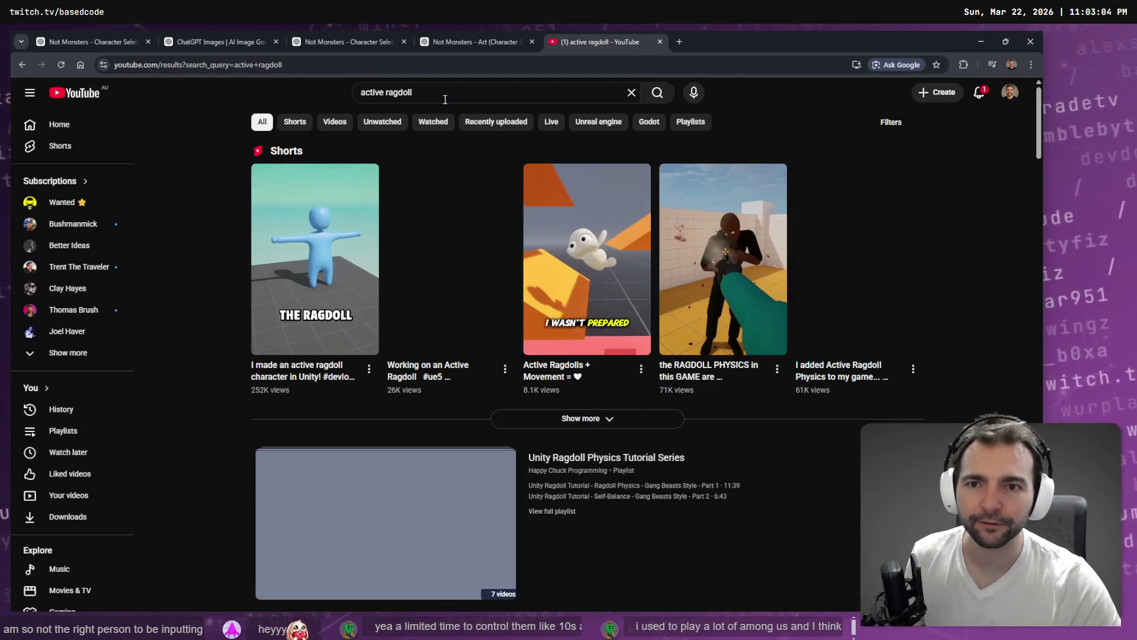
left_click(371, 298)
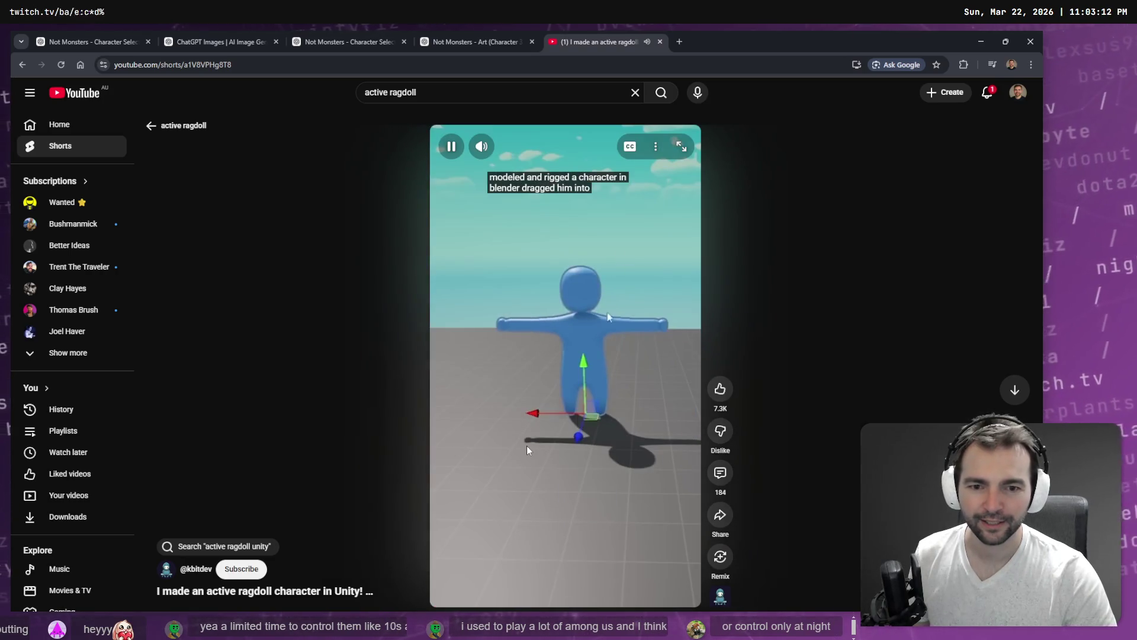
left_click(571, 333)
right_click(289, 226)
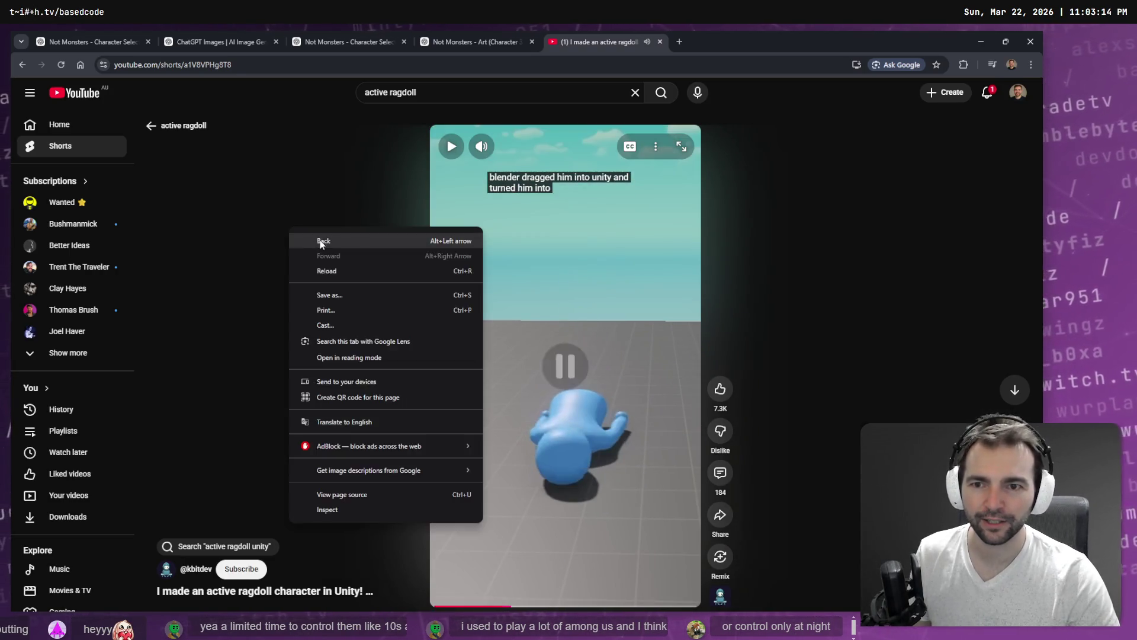
left_click(318, 240)
left_click(574, 340)
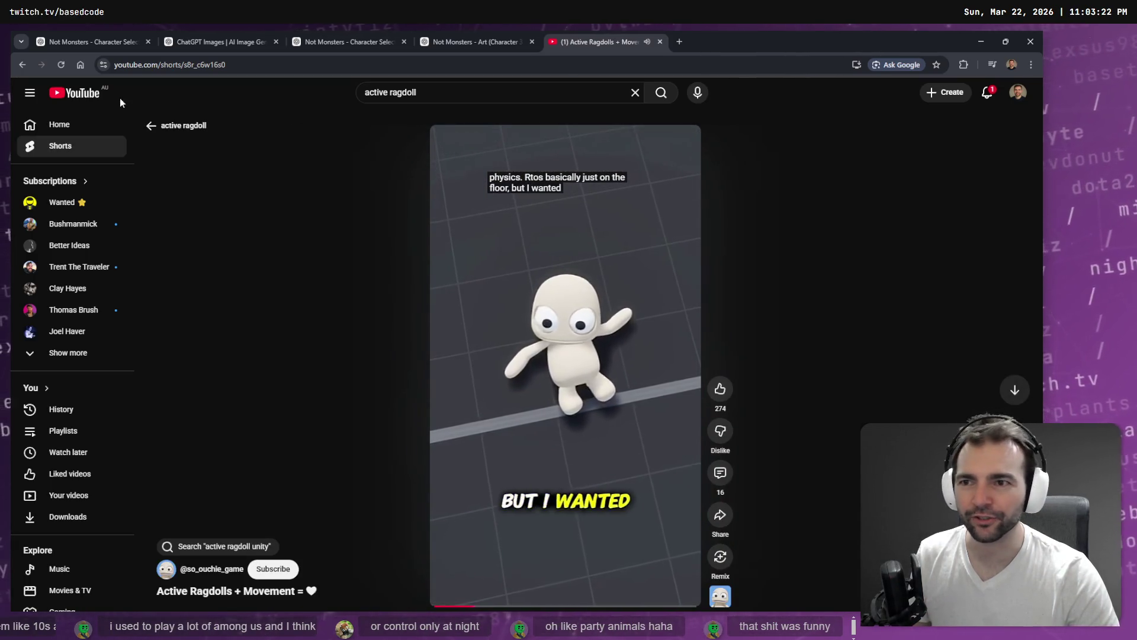
left_click(151, 125)
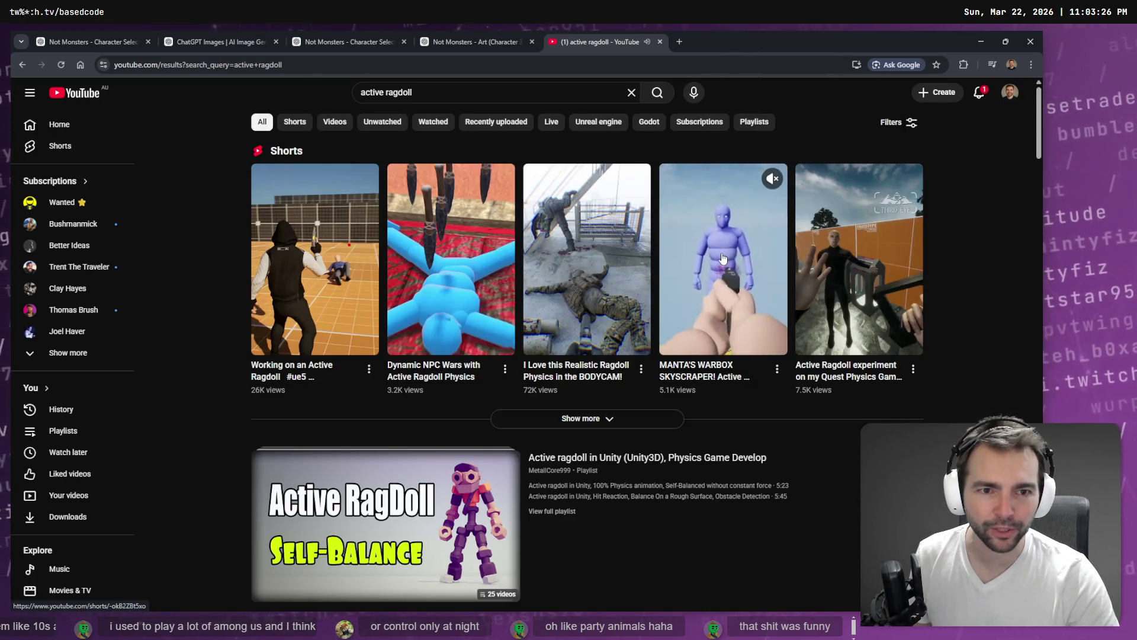
Step: Skim the Godot 4.0 active ragdoll video's Solution chapter, then close the YouTube tab
scroll(720, 258, "down", 2)
scroll(657, 245, "down", 3)
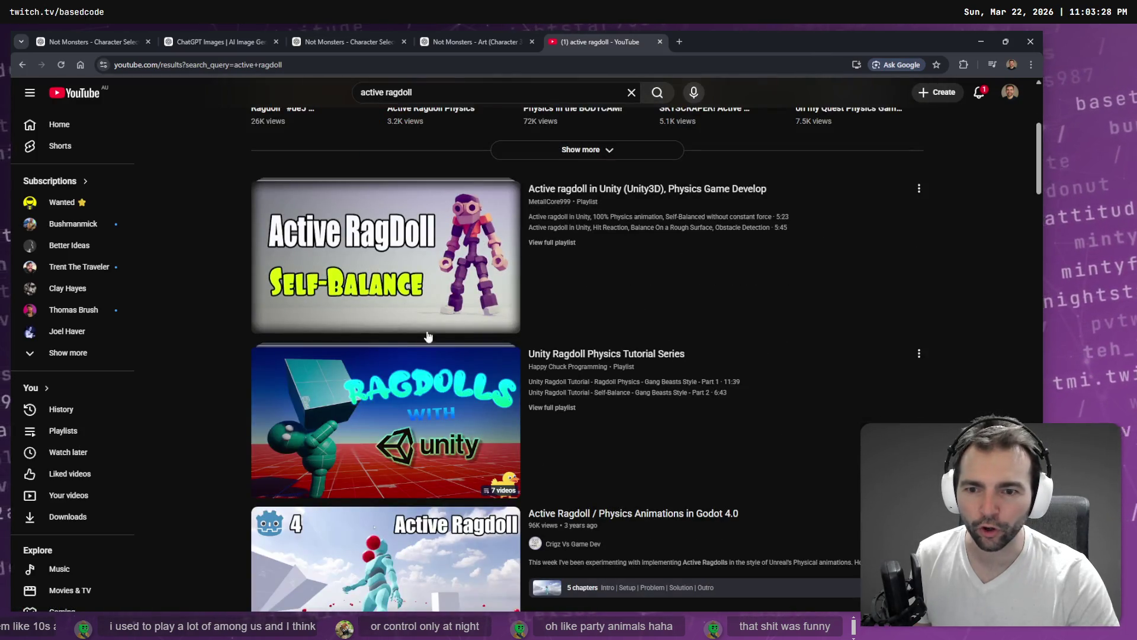
scroll(427, 320, "down", 3)
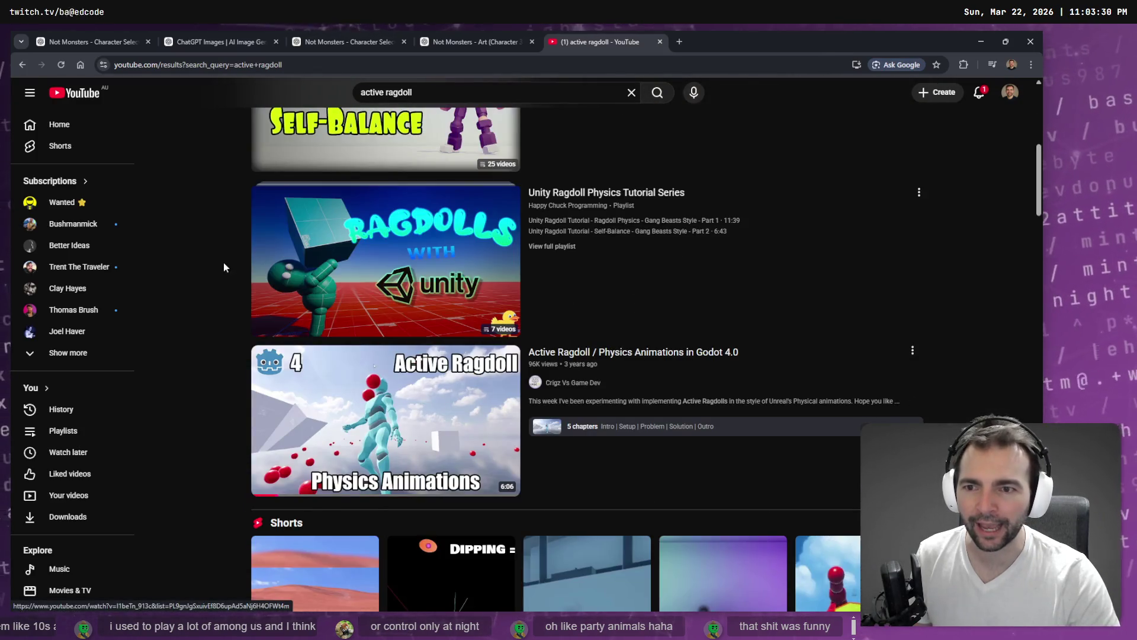
scroll(212, 258, "down", 2)
left_click(423, 307)
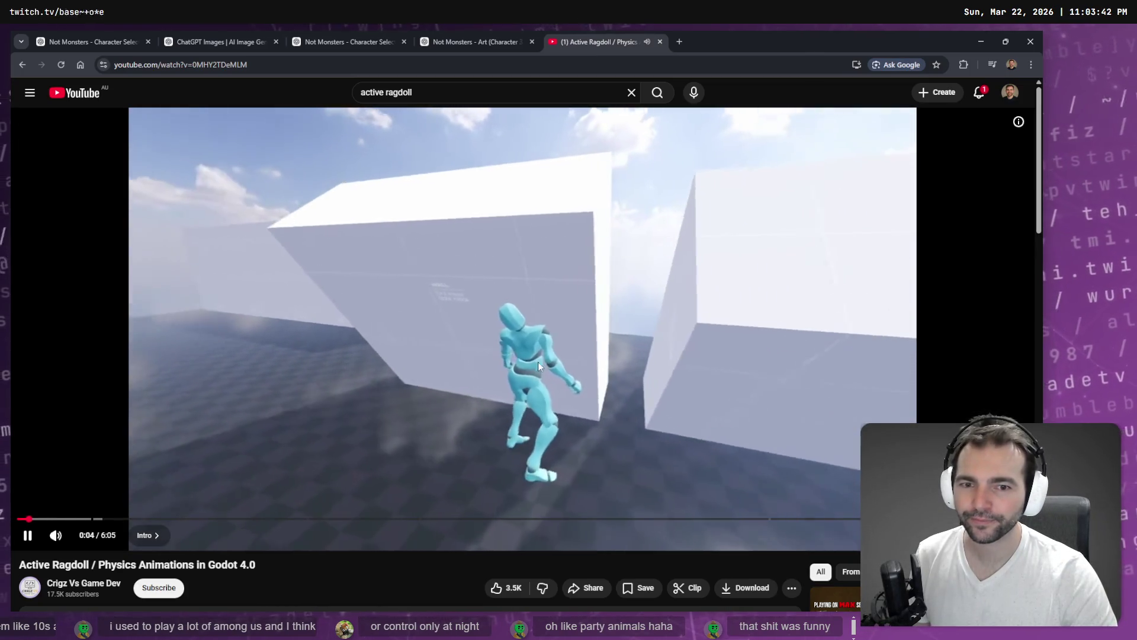
left_click(452, 520)
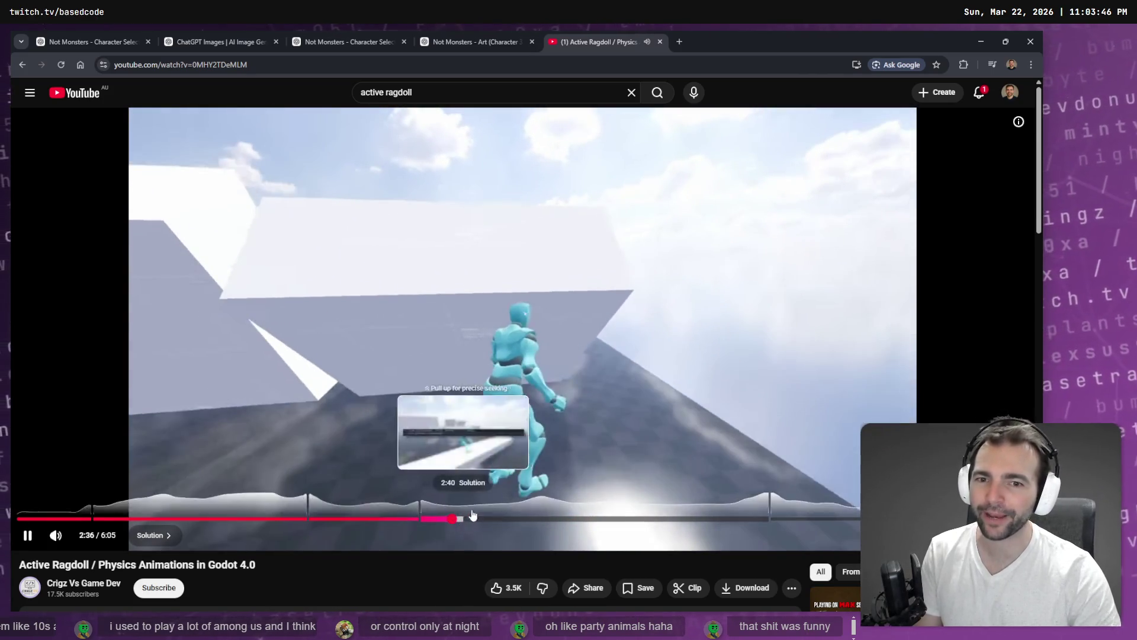
left_click(471, 518)
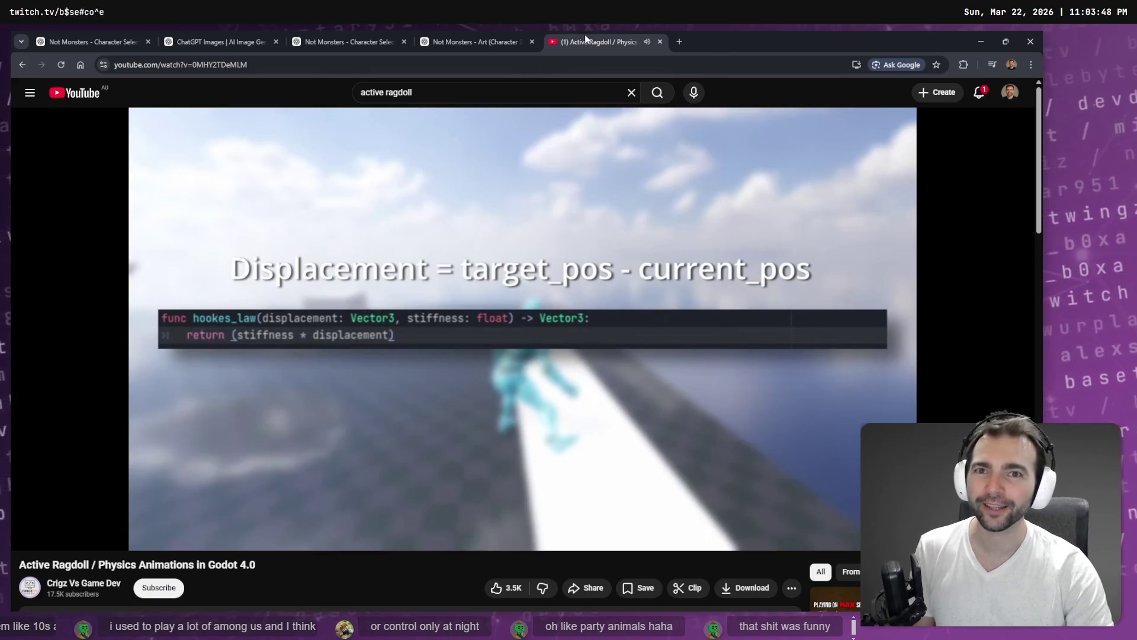
middle_click(585, 37)
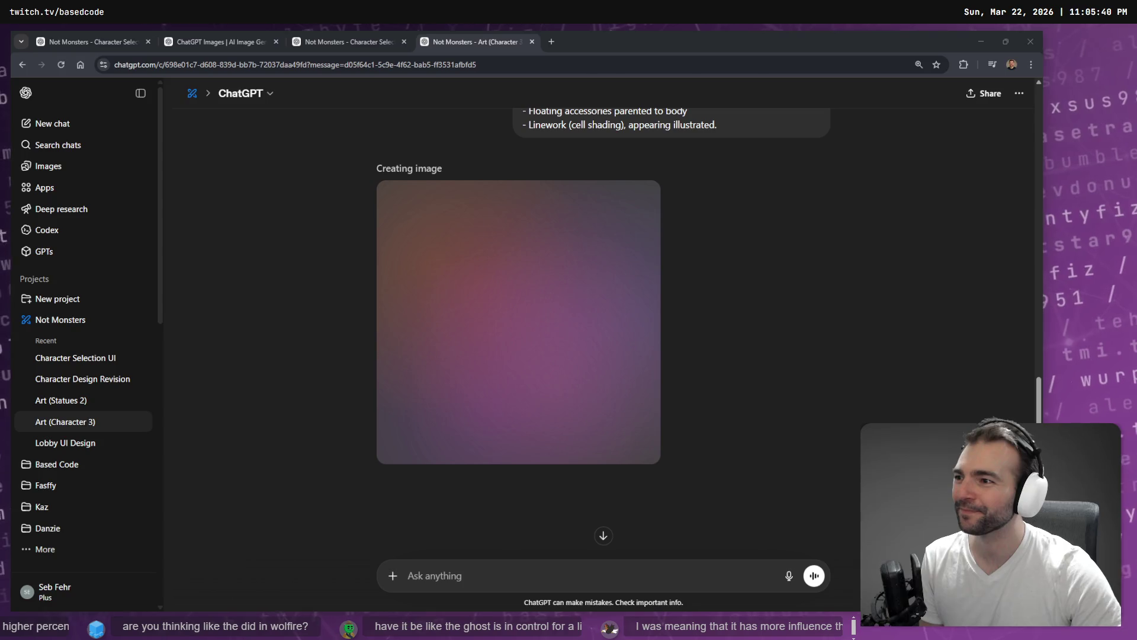
Step: Open the ChatGPT image library in a new tab and browse it for the ghost
left_click(296, 339)
scroll(311, 312, "down", 1)
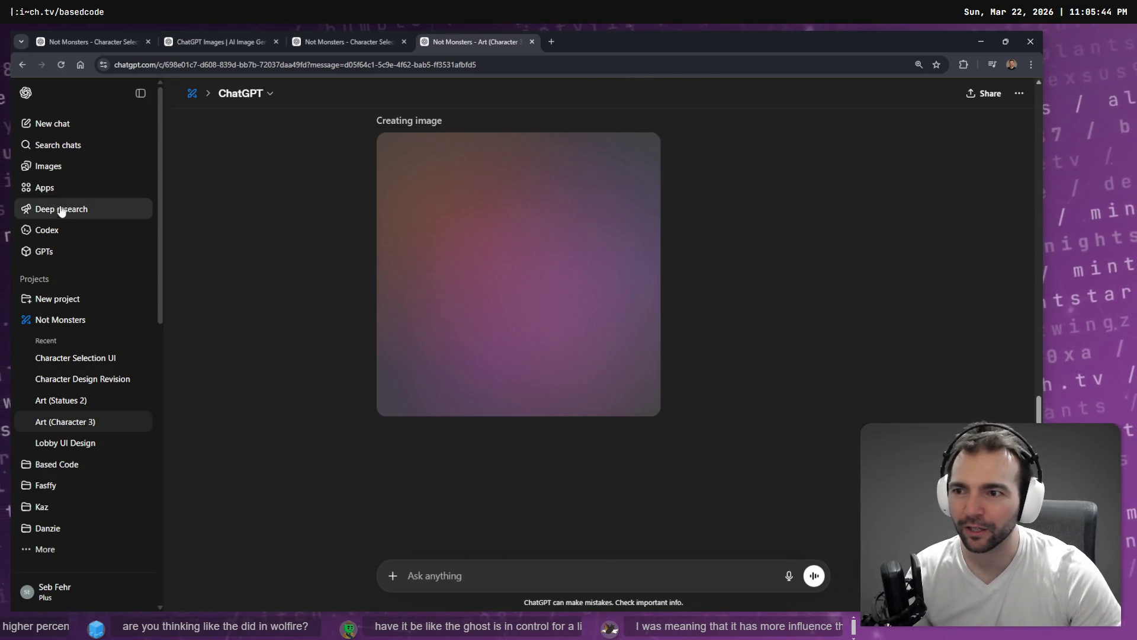
middle_click(49, 165)
left_click(598, 42)
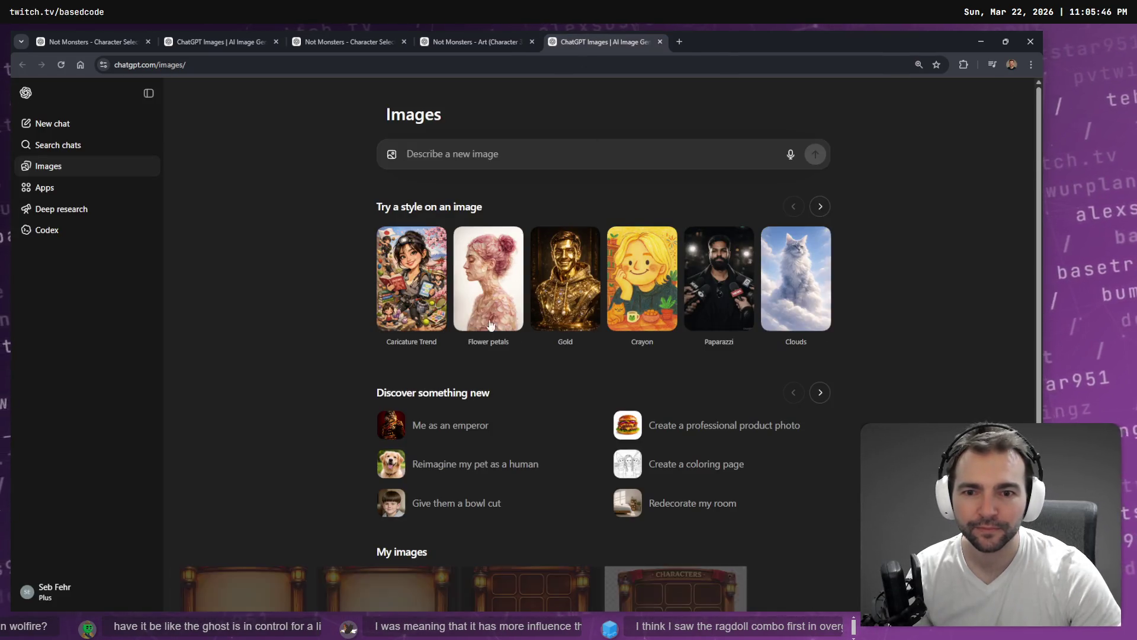
scroll(353, 341, "down", 2)
scroll(290, 323, "up", 2)
scroll(306, 322, "down", 2)
scroll(332, 338, "up", 2)
scroll(332, 341, "down", 2)
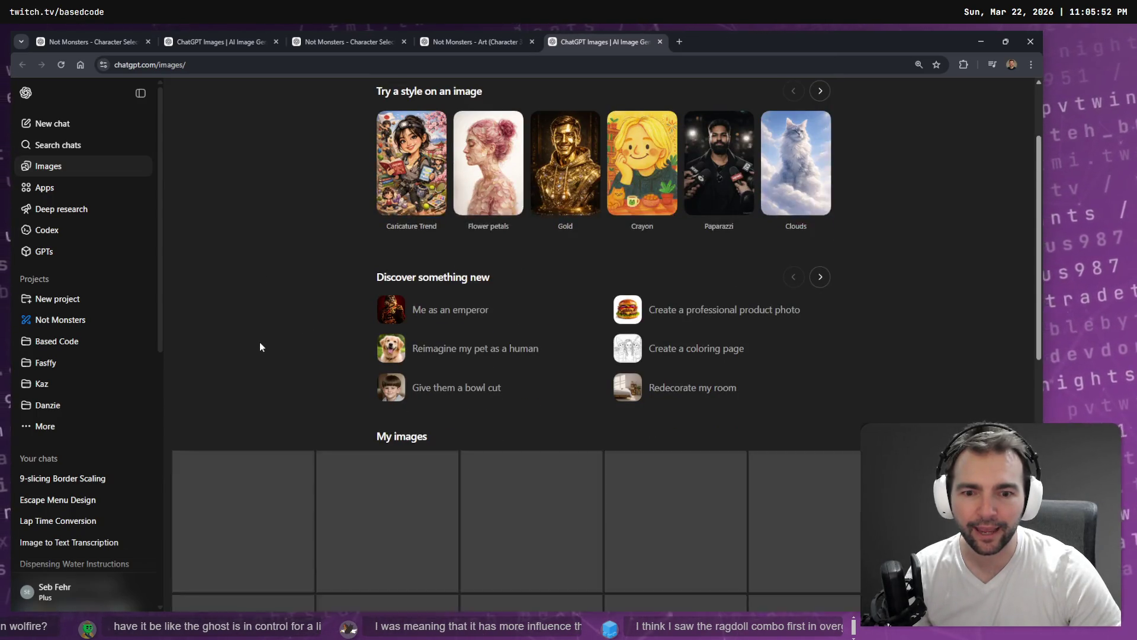
scroll(261, 338, "down", 3)
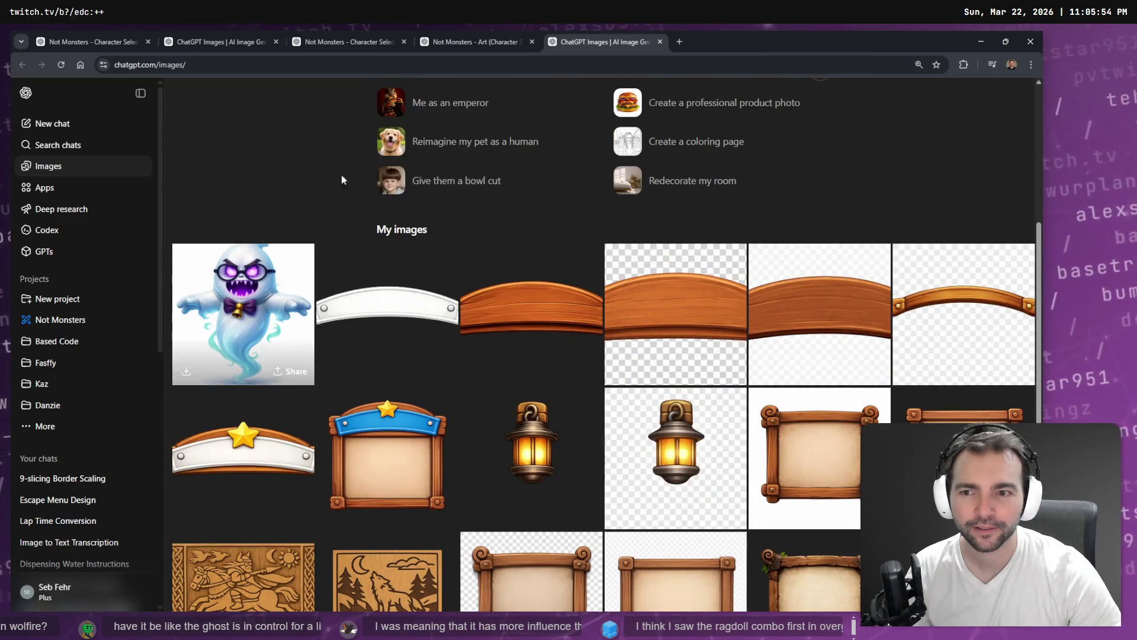
Step: Switch back and forth between the Character 3 chat and image library checking for the finished ghost
left_click(468, 41)
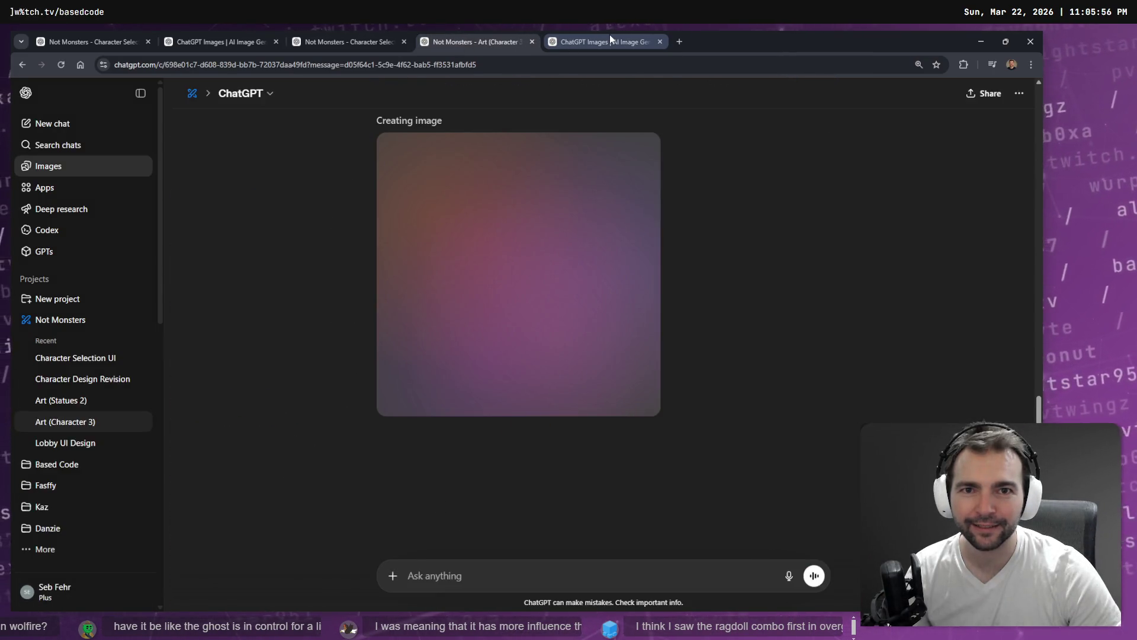
scroll(820, 279, "up", 3)
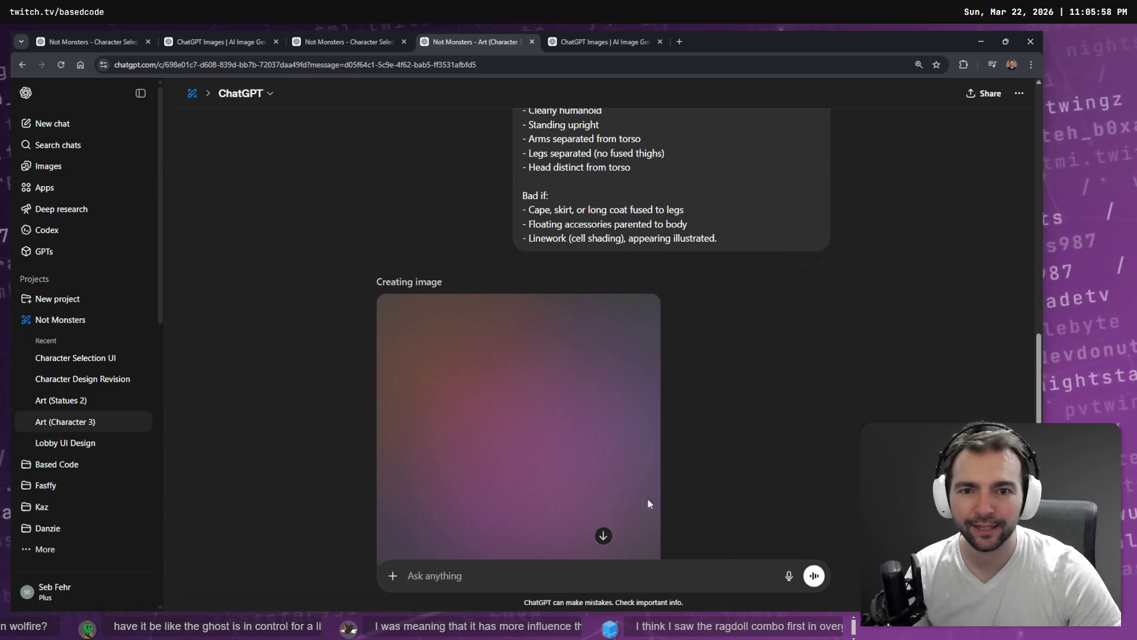
scroll(449, 290, "down", 3)
left_click(616, 40)
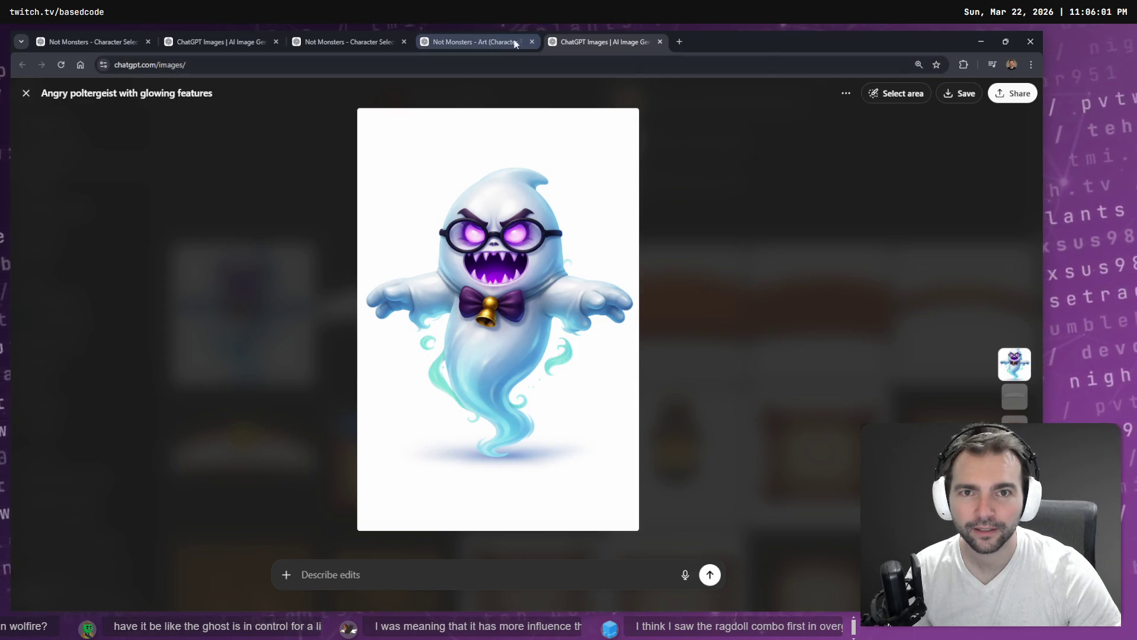
left_click(486, 42)
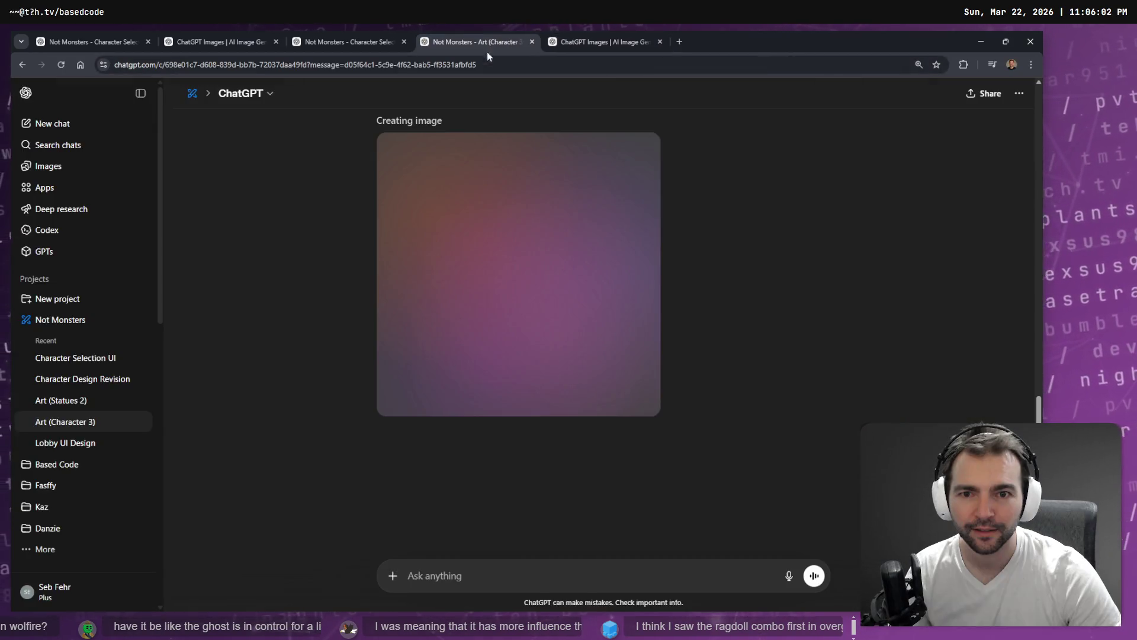
scroll(800, 355, "up", 2)
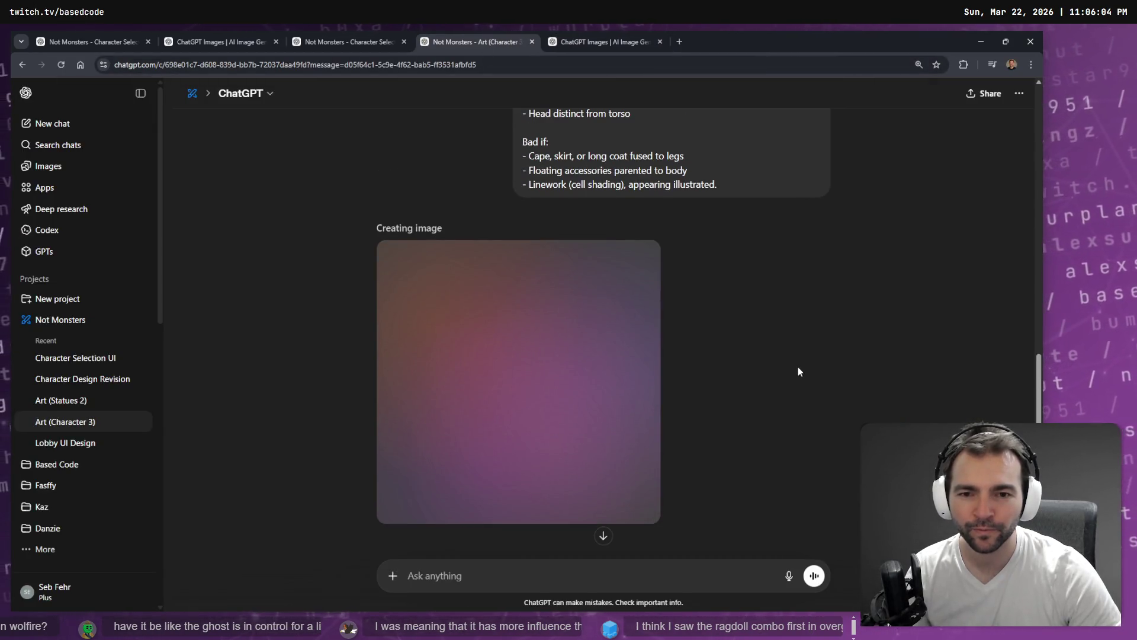
left_click(620, 33)
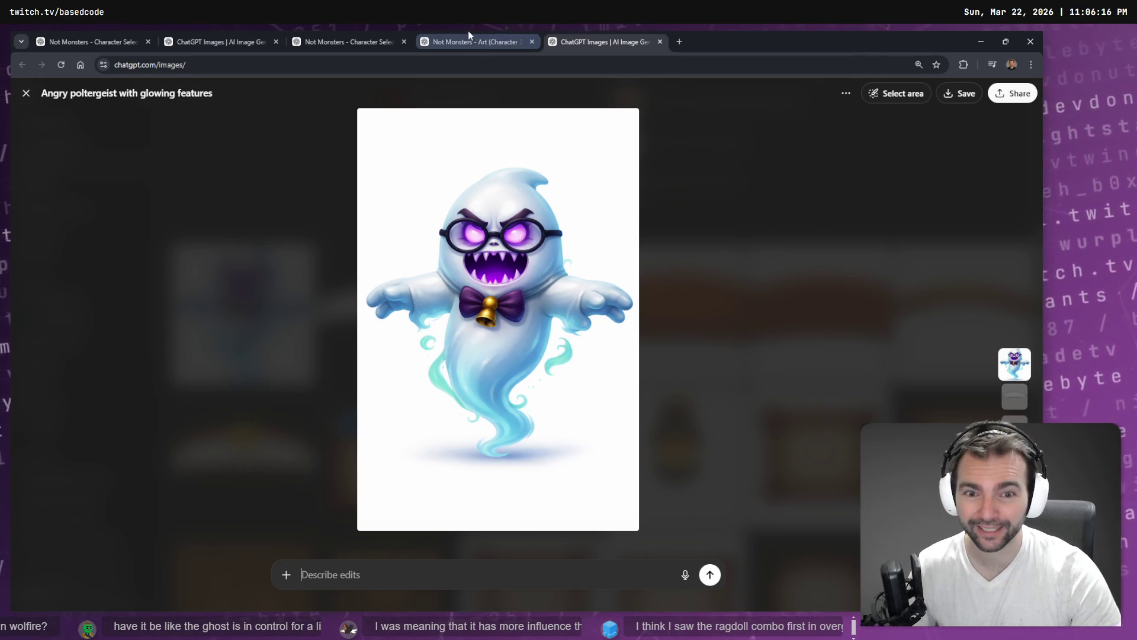
mouse_move(468, 34)
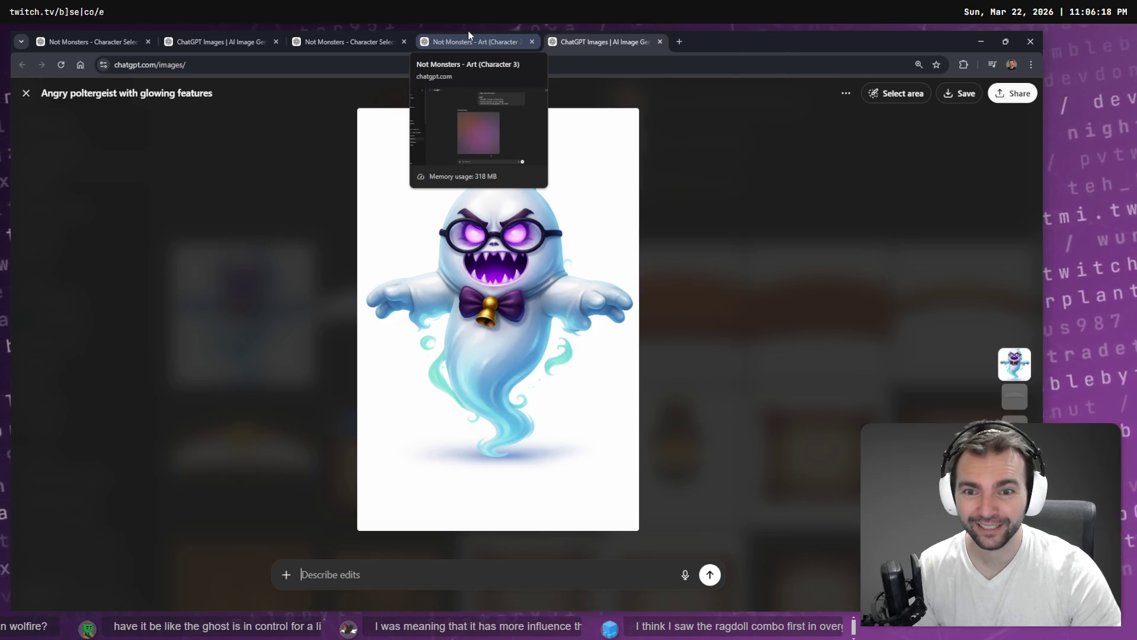
left_click(468, 31)
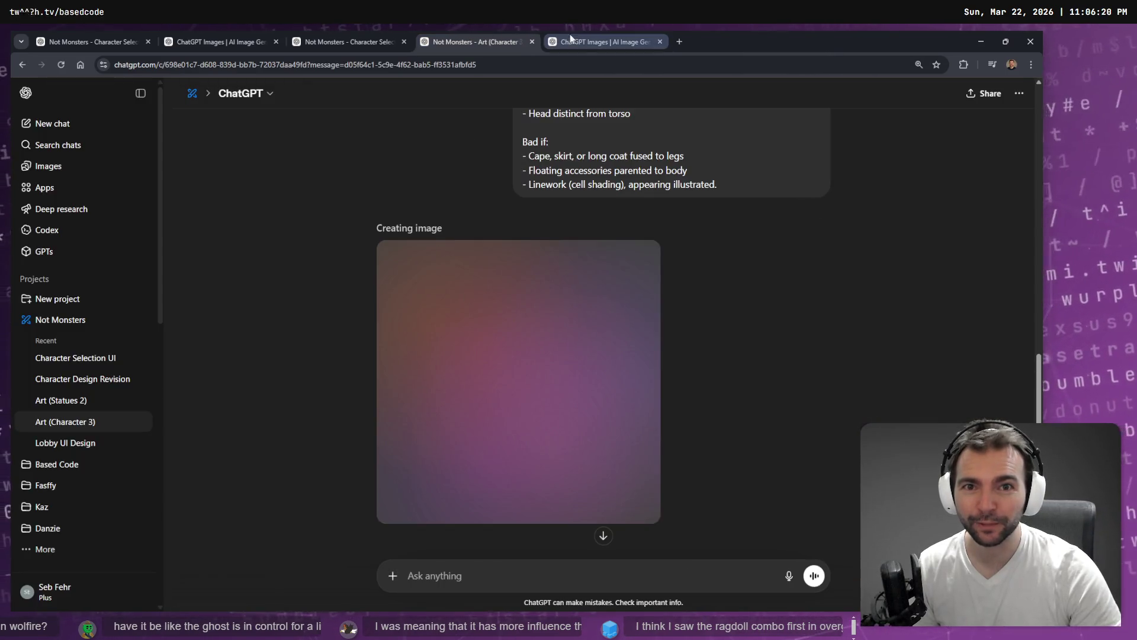
left_click(570, 37)
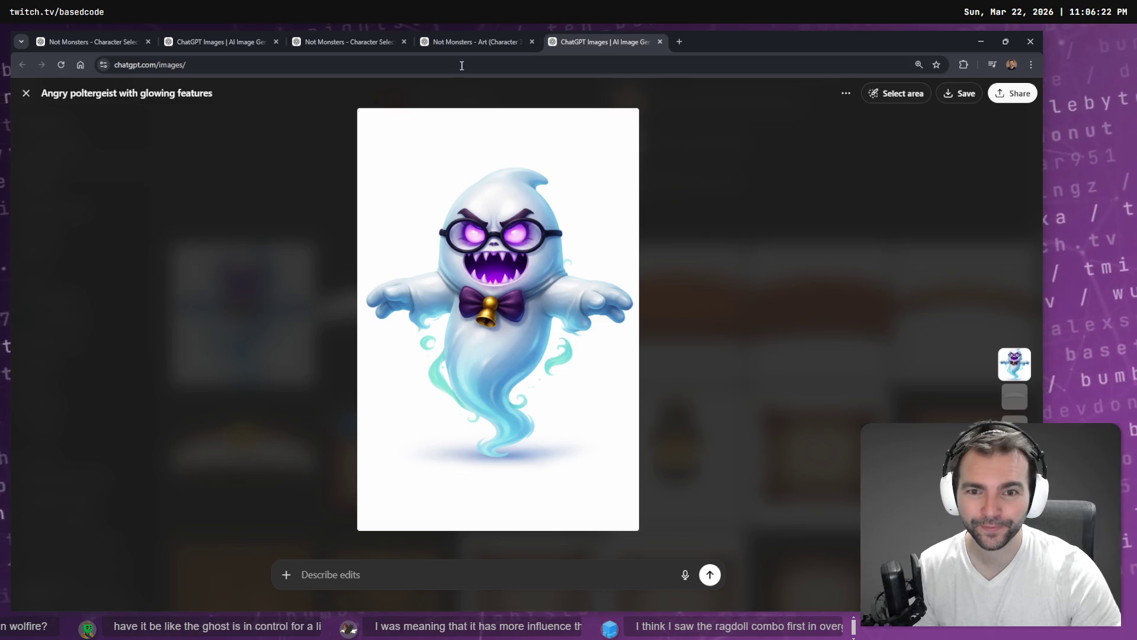
left_click(455, 39)
scroll(349, 195, "up", 2)
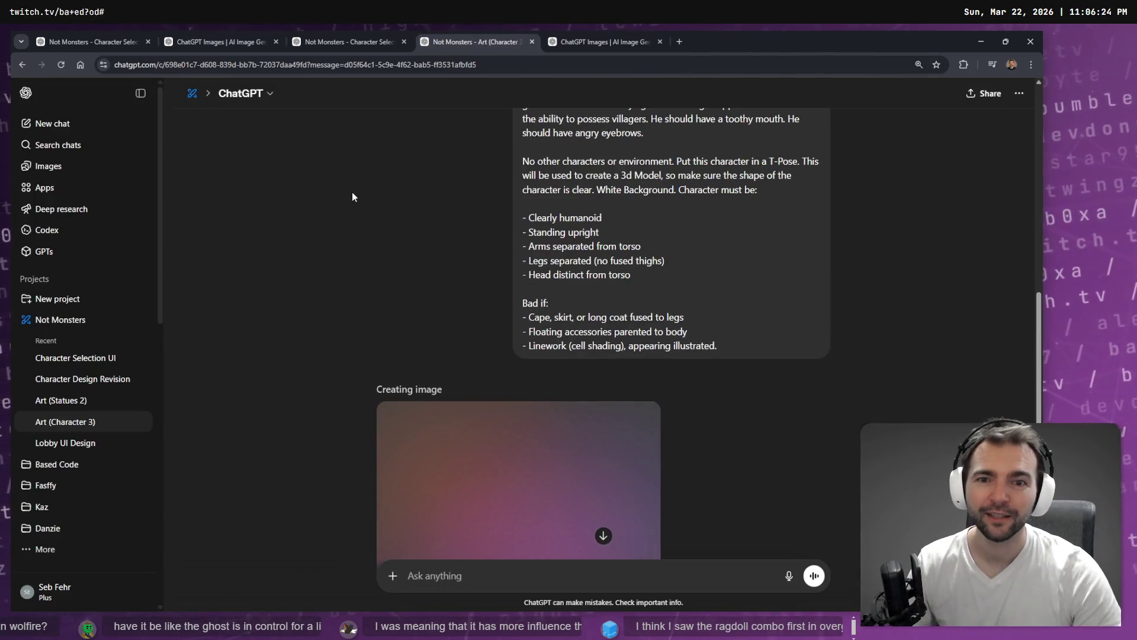
Step: Reload the chat with F5 and open the finished angry ghost image full size
key("F5")
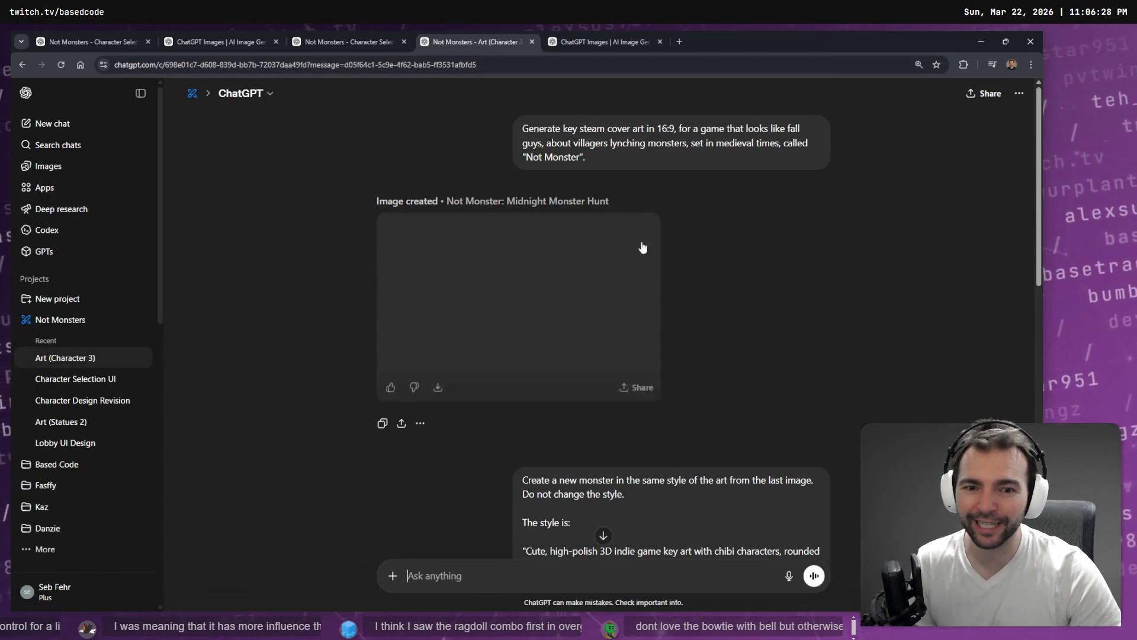
scroll(651, 236, "down", 10)
scroll(711, 337, "down", 2)
scroll(710, 344, "up", 2)
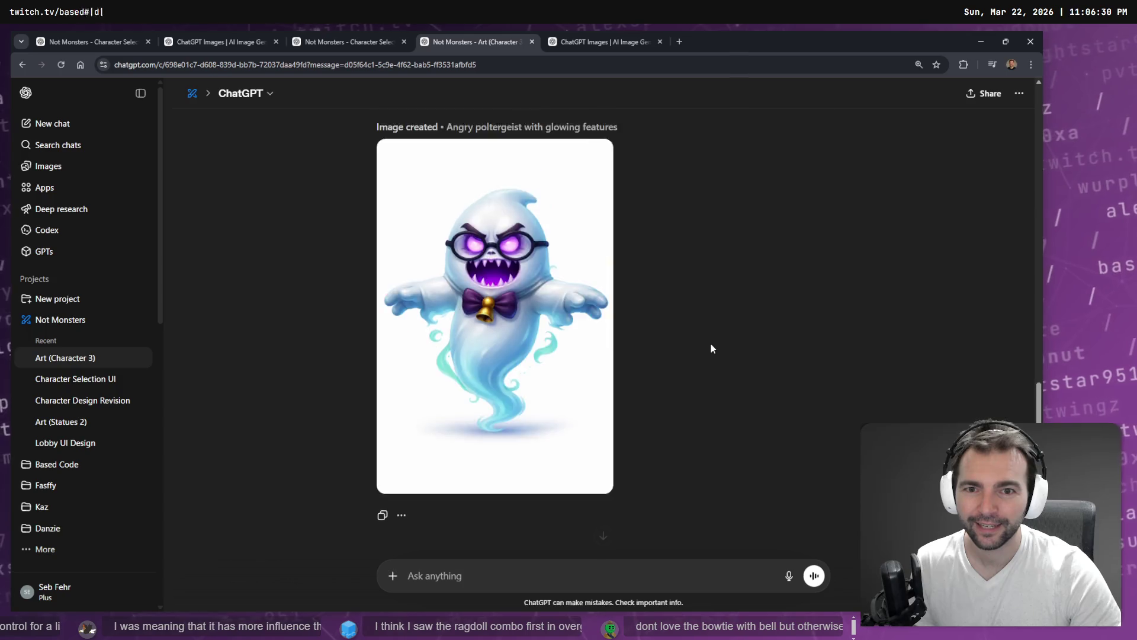
left_click(607, 391)
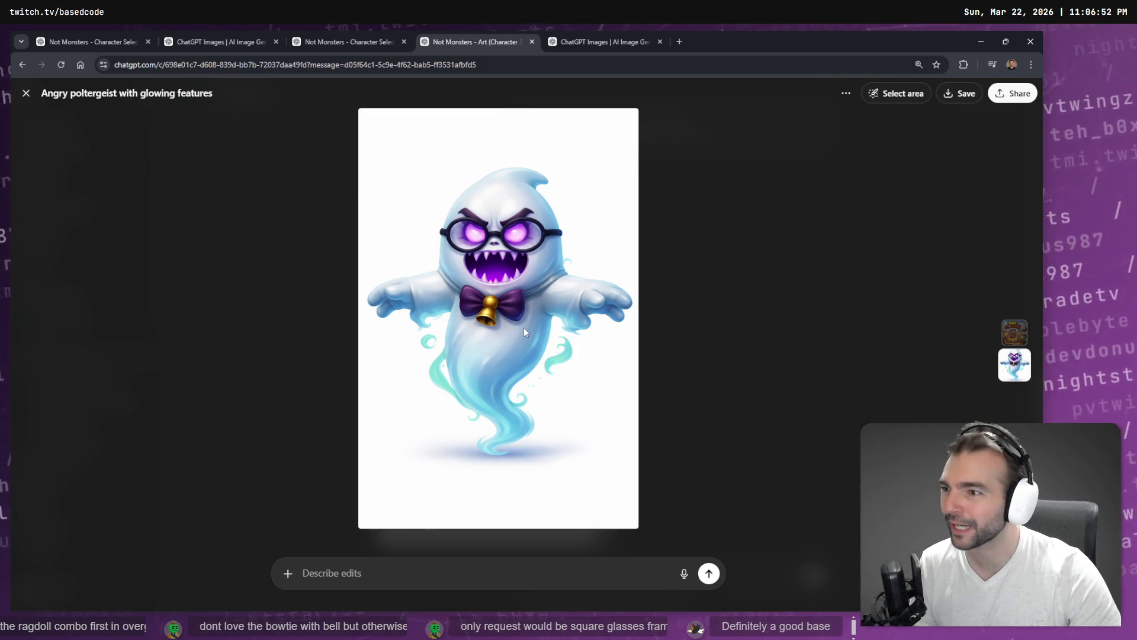
Step: Dictate an edit to drop the bow tie and bell and make the glasses square
left_click(889, 93)
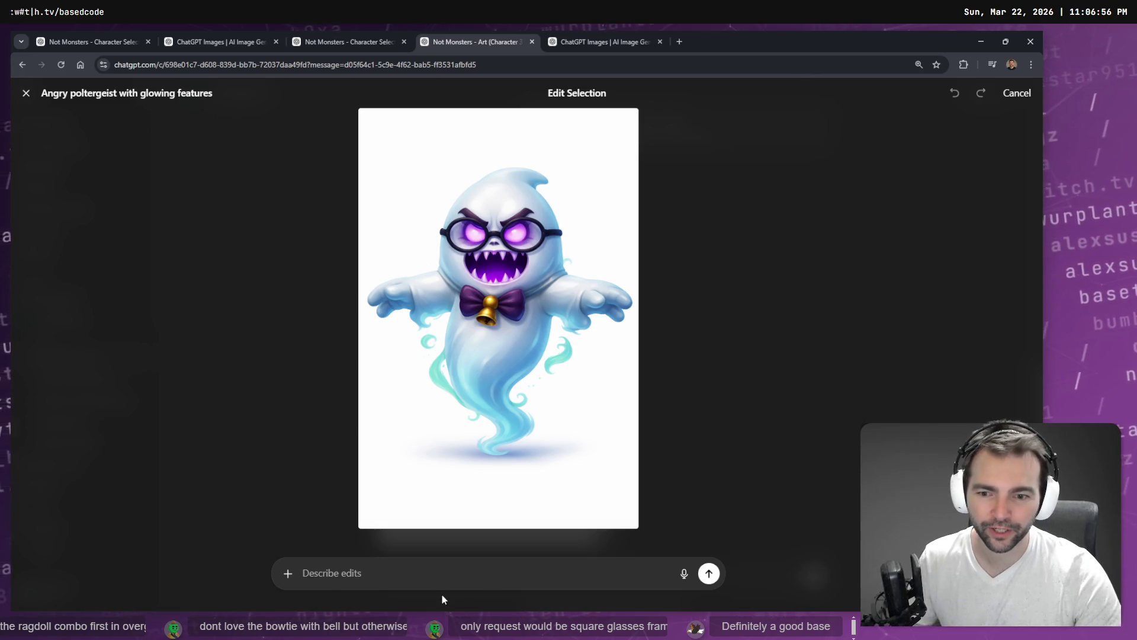
key("super+h")
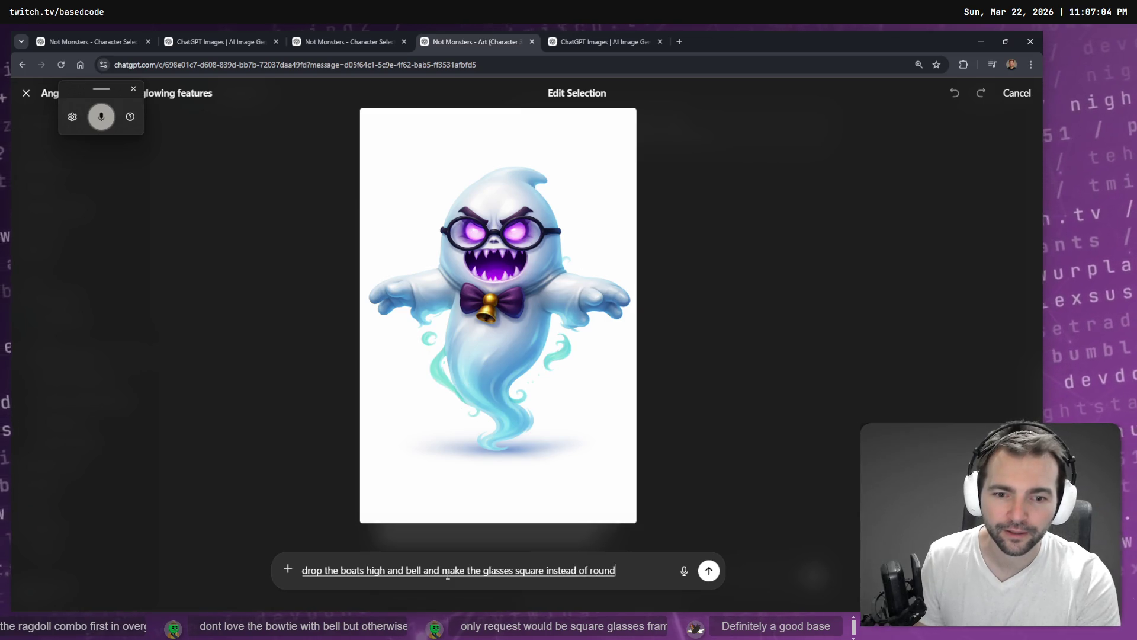
key("Return")
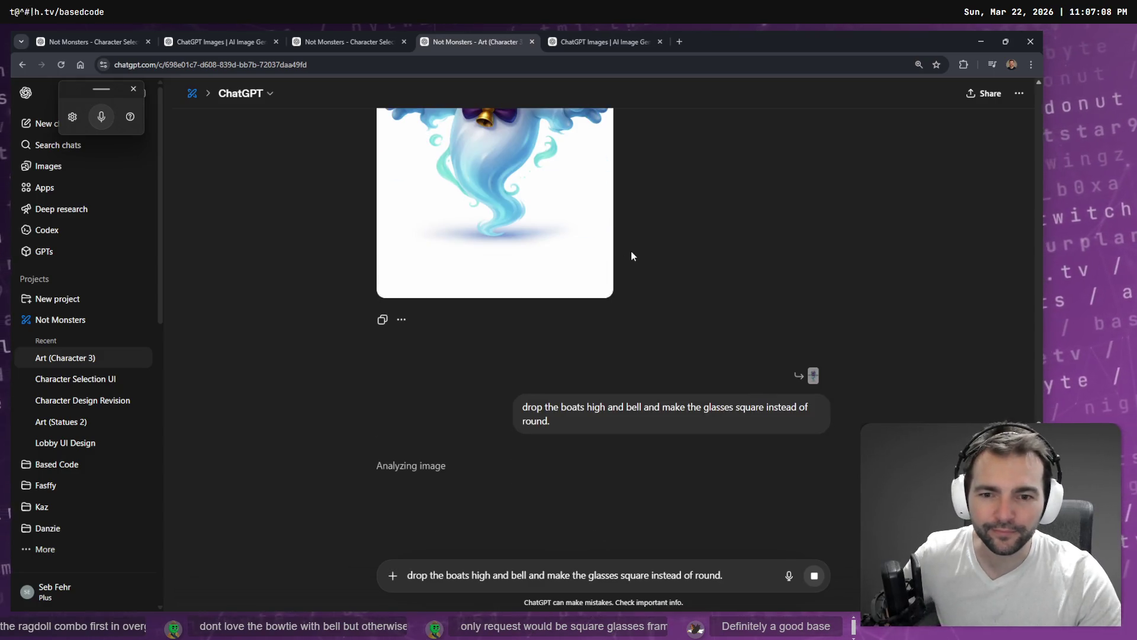
scroll(629, 256, "down", 5)
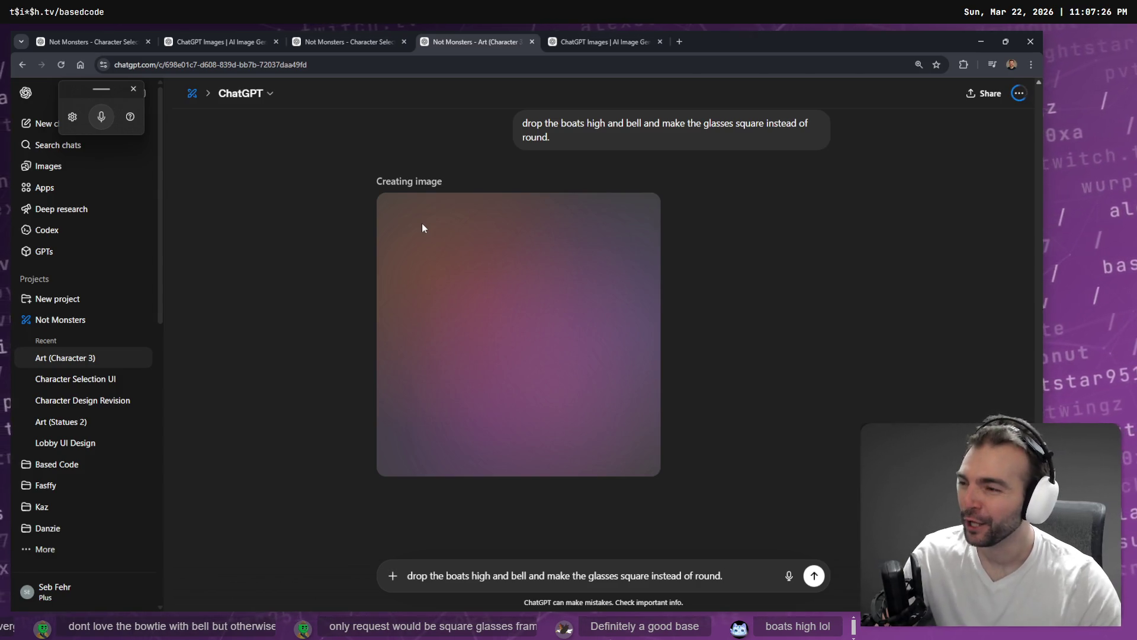
scroll(474, 285, "up", 1)
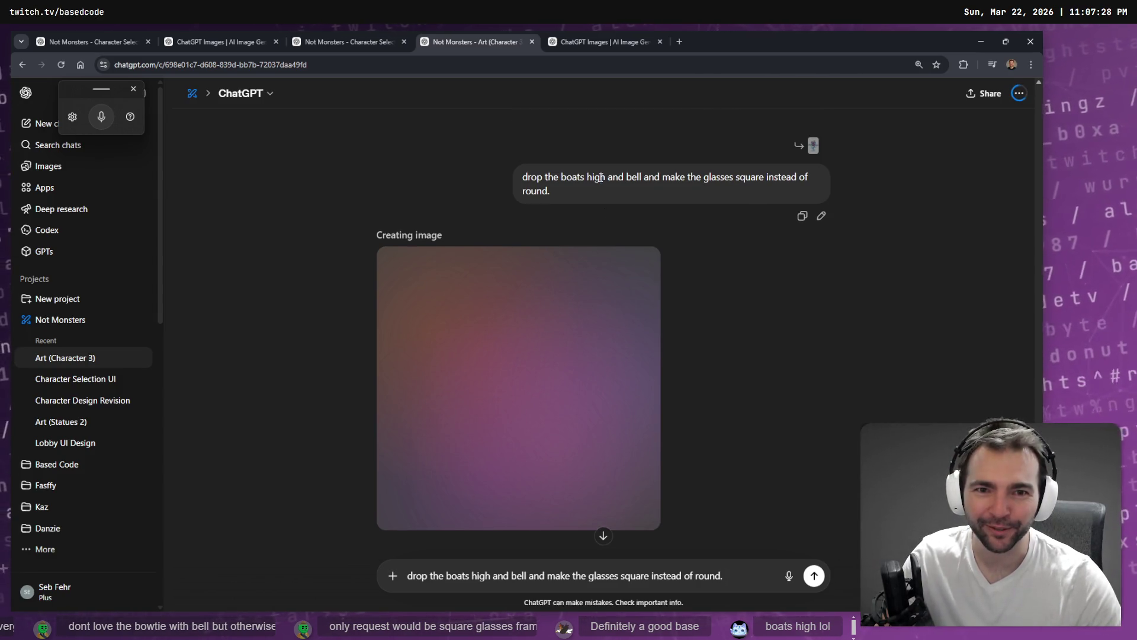
left_click_drag(602, 178, 561, 178)
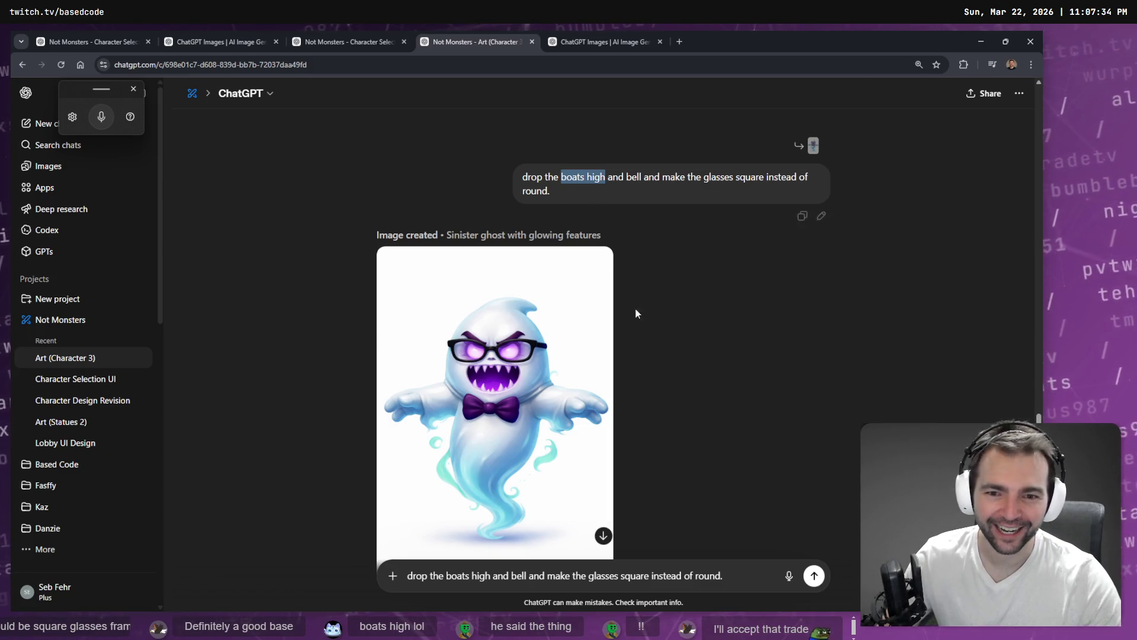
left_click(728, 572)
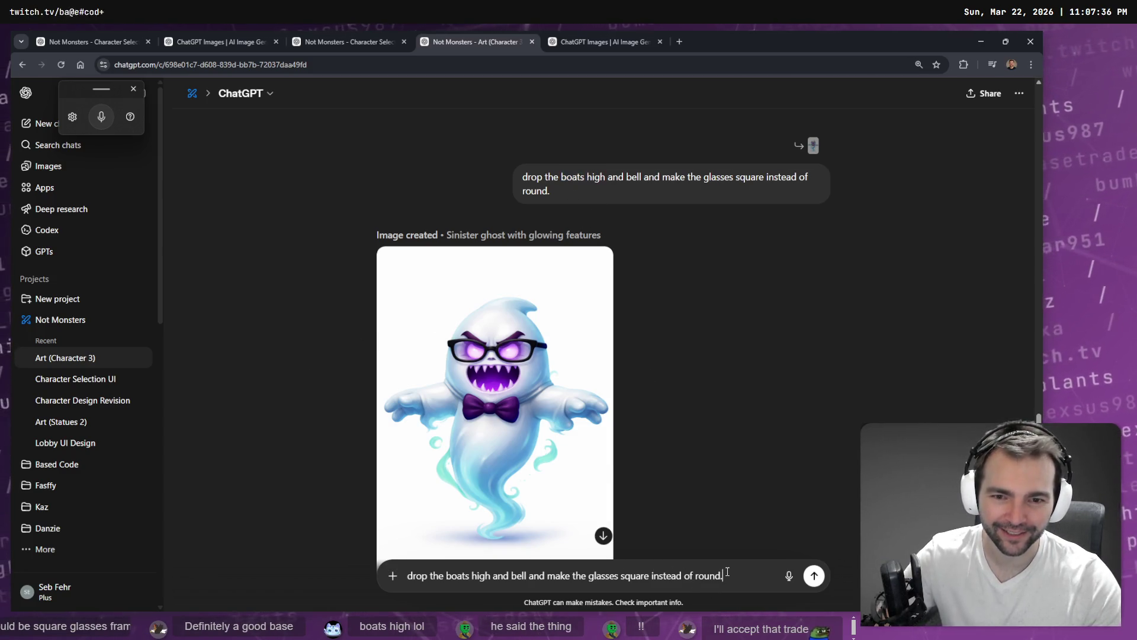
Step: Send 'Get rid of the bow tie.' and close the full-size view in the Images tab
key("Return")
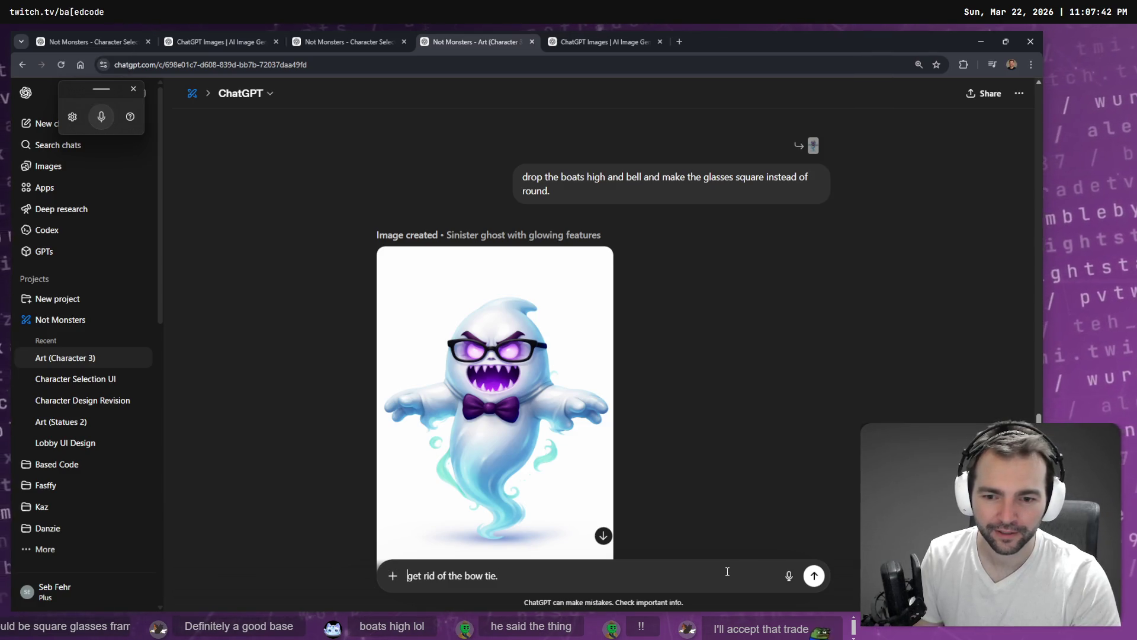
key("Return")
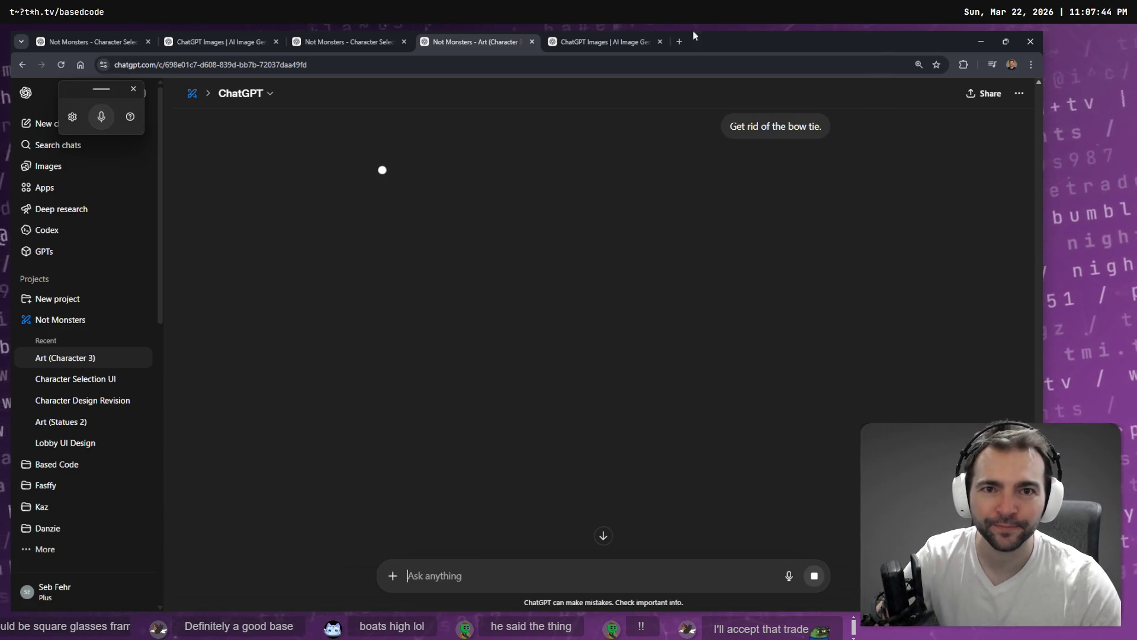
left_click(572, 36)
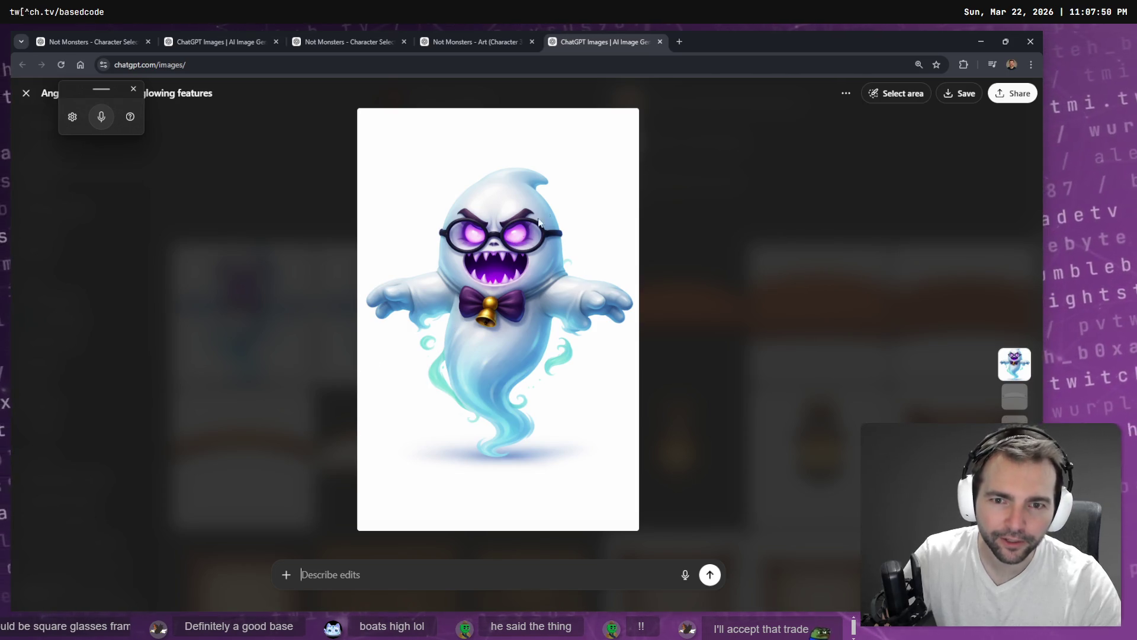
key("Escape")
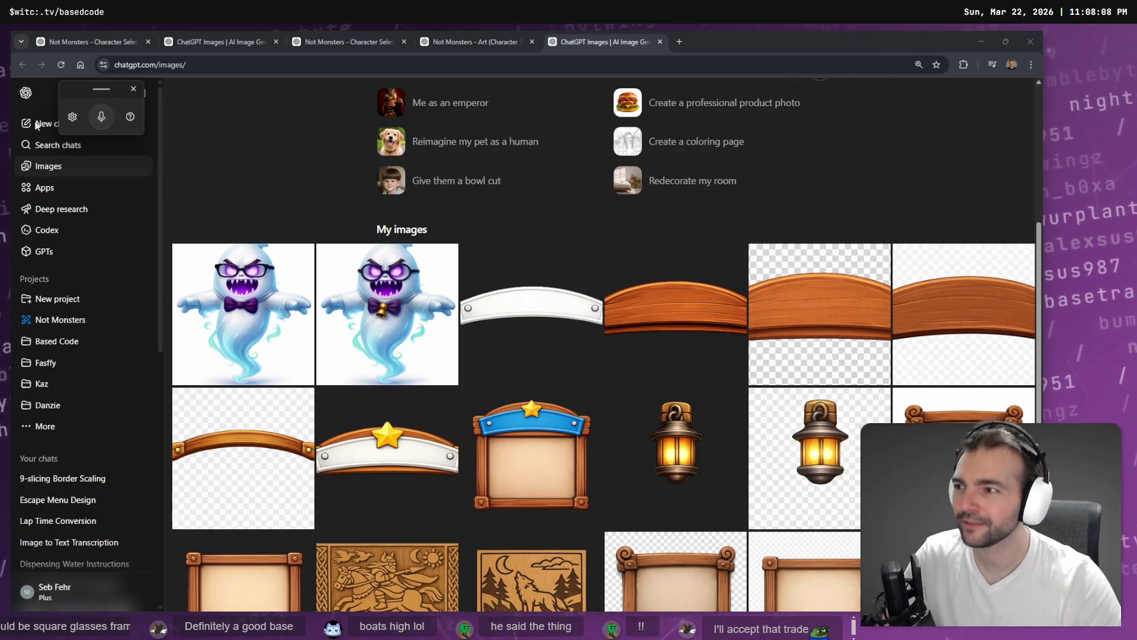
Step: Close the separate Images tab and open the bow-tie-free ghost full size in the chat
left_click(497, 37)
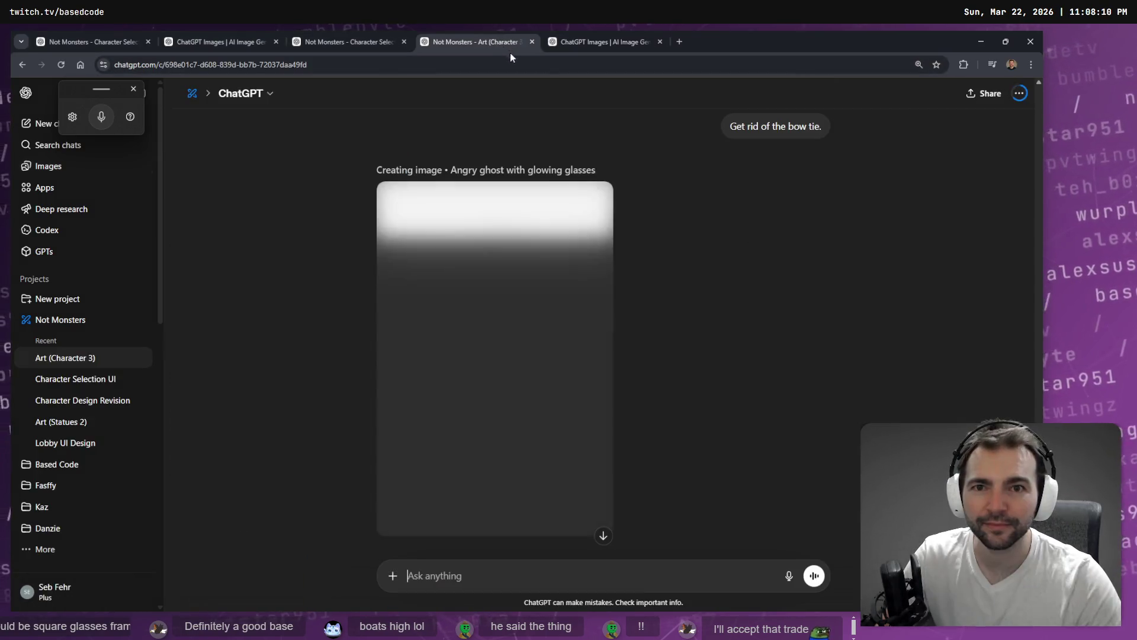
left_click(660, 41)
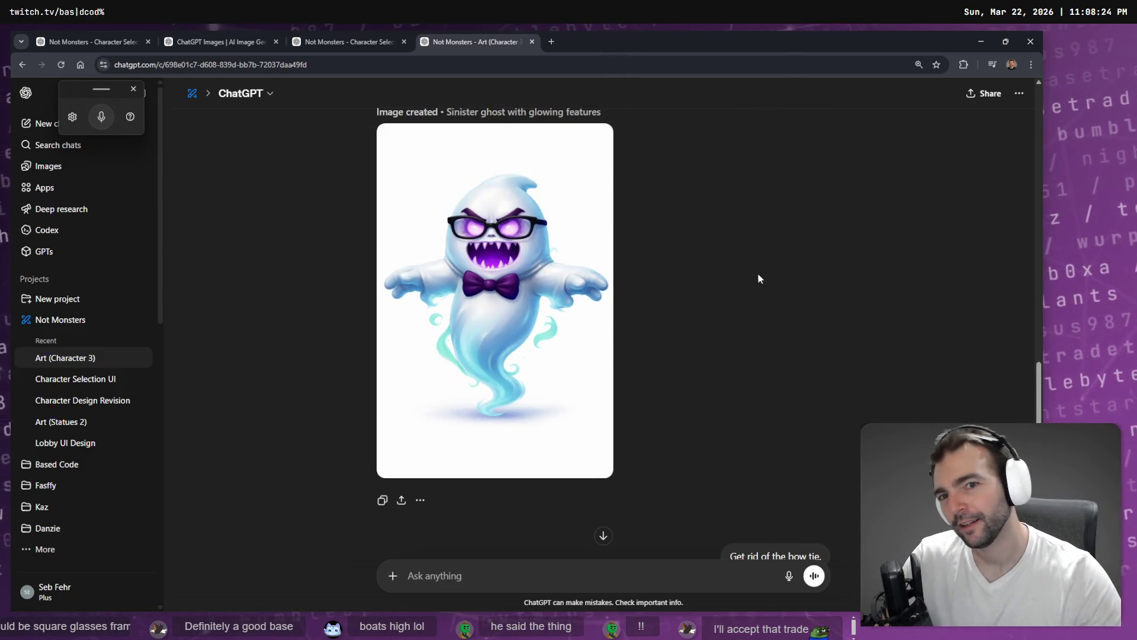
scroll(754, 278, "down", 7)
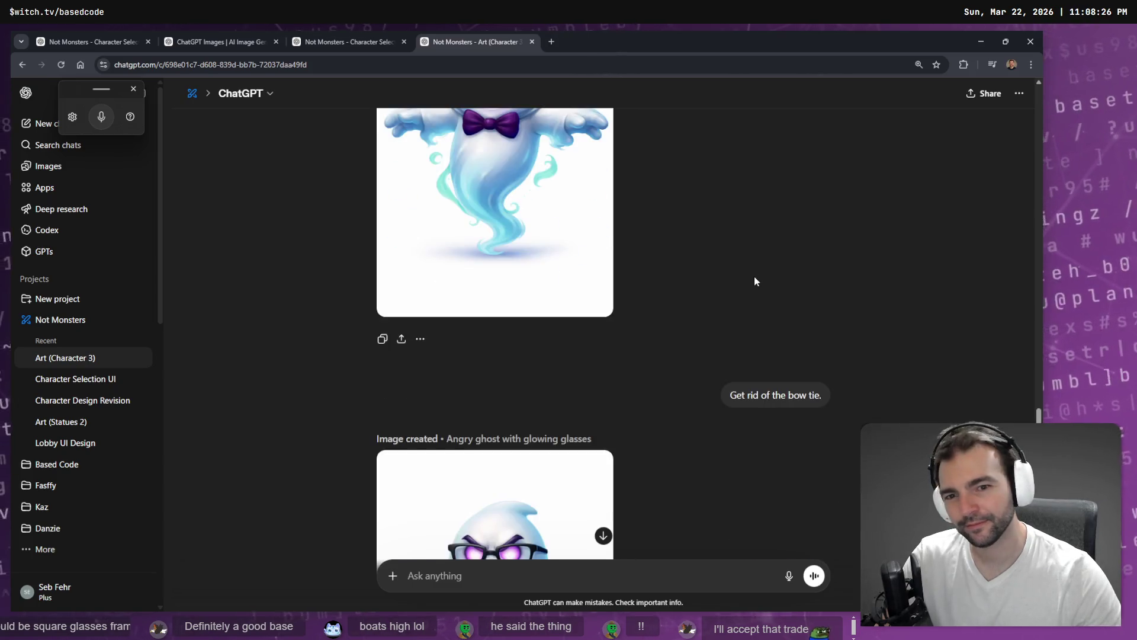
left_click(582, 350)
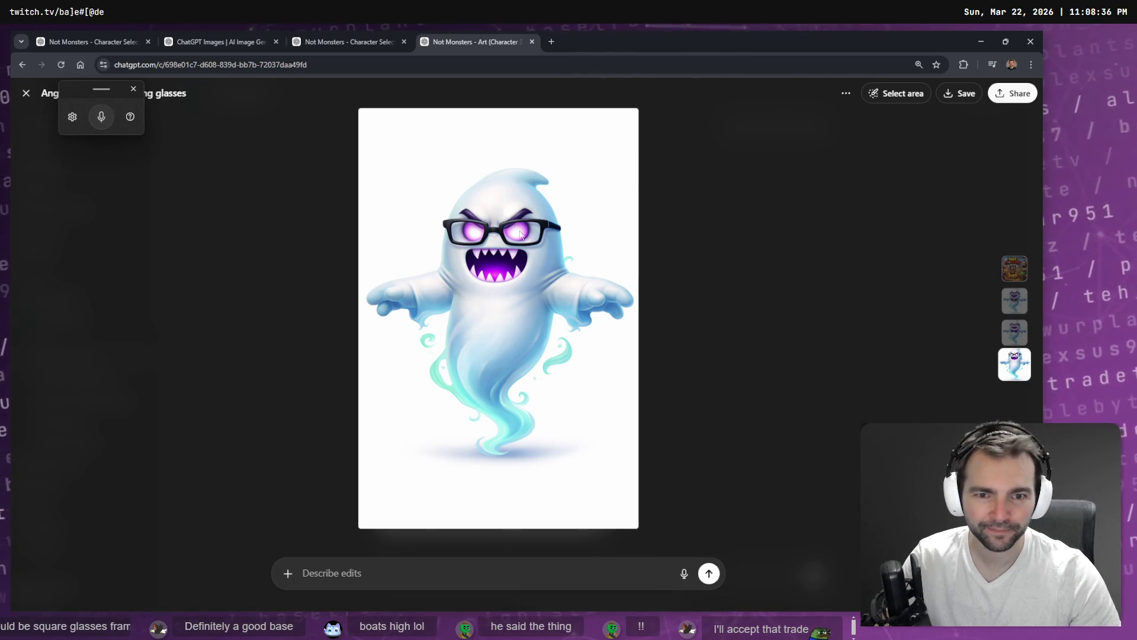
Step: Send 'Get rid of the wisps from around the bottom of the ghost.' and open the result
left_click(422, 548)
left_click(437, 572)
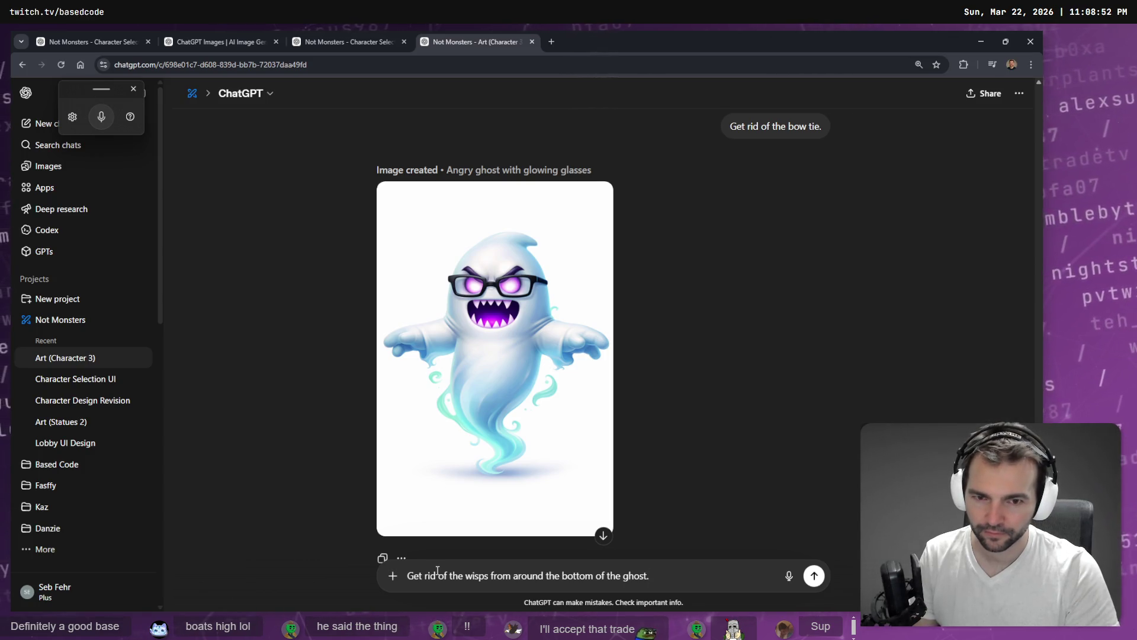
key("Return")
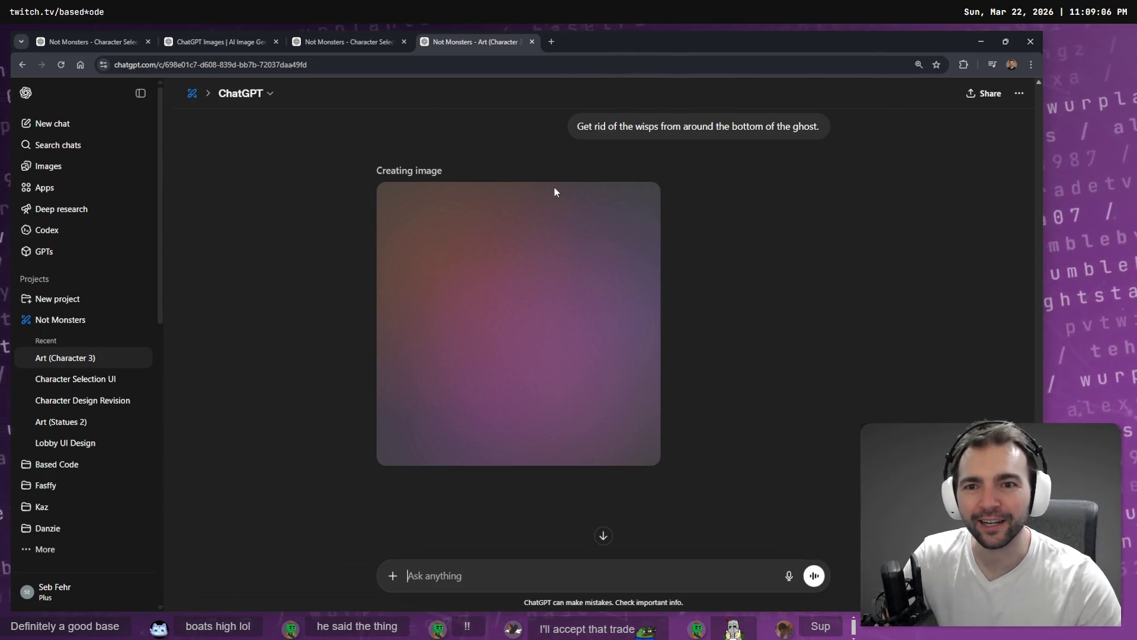
scroll(555, 187, "up", 5)
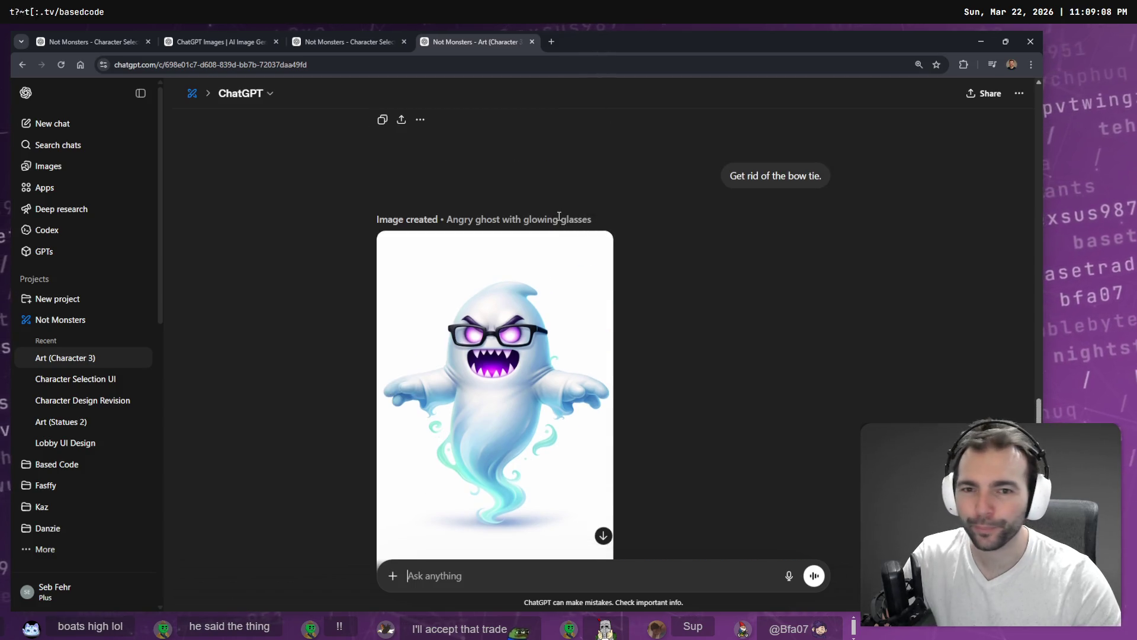
scroll(567, 221, "up", 2)
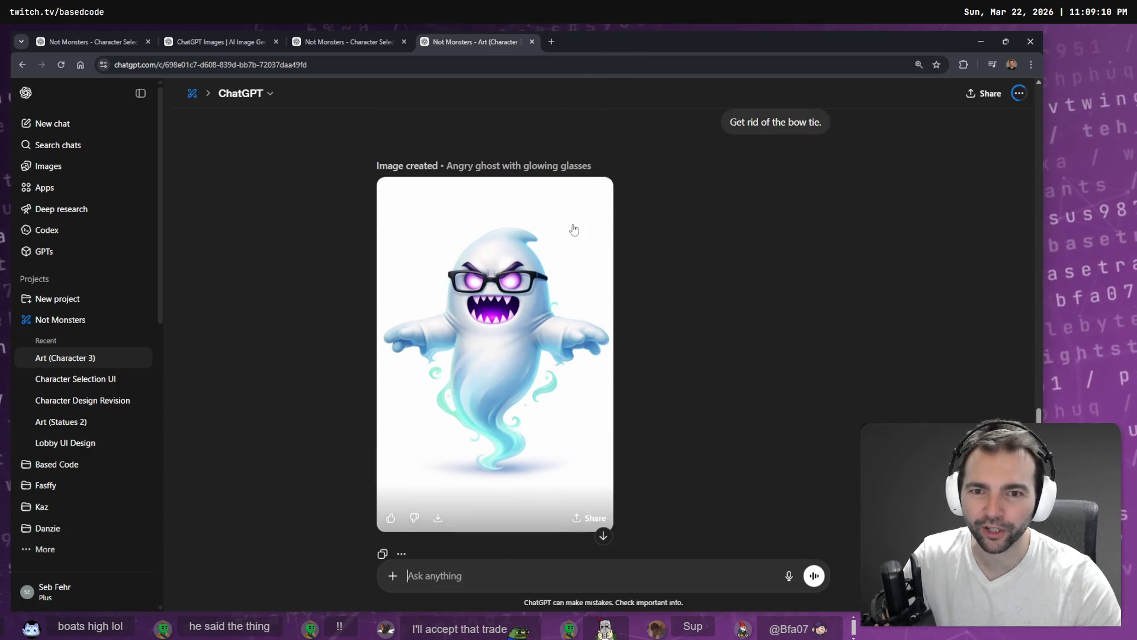
scroll(573, 230, "down", 7)
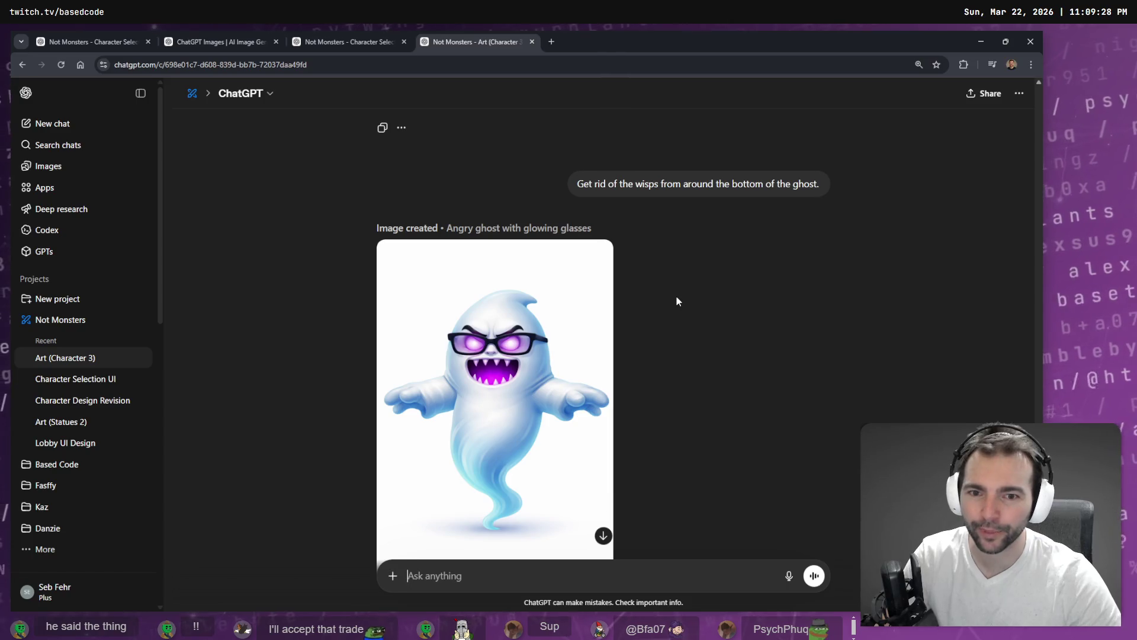
scroll(676, 296, "down", 1)
left_click(542, 309)
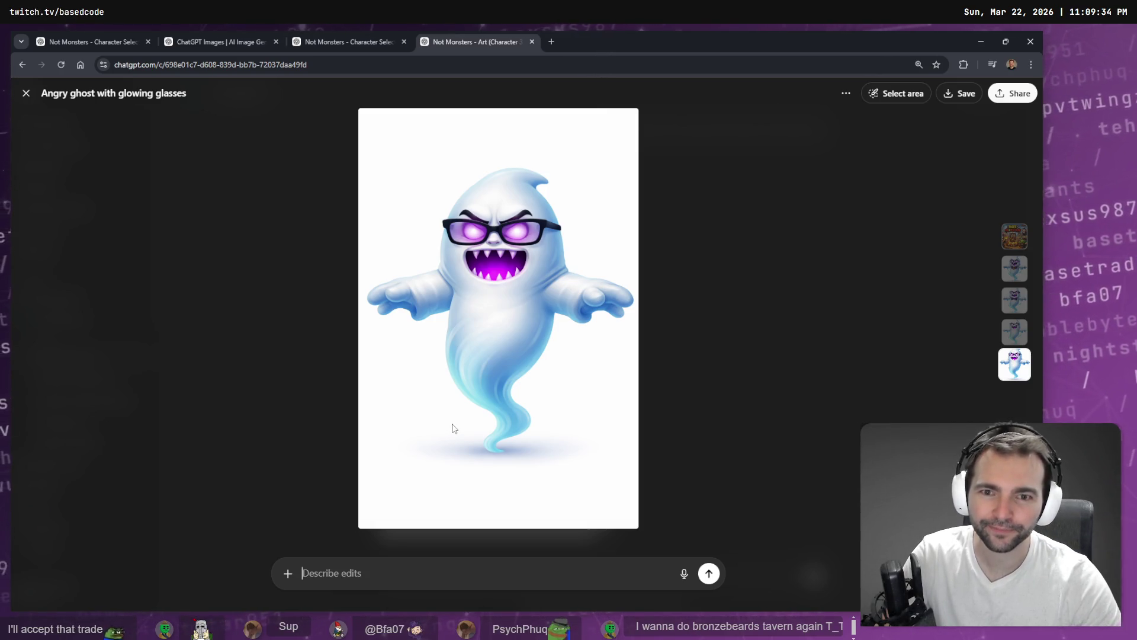
Step: Dictate and send a request to simplify the ghost's hands so they have no fingers
left_click(432, 572)
key("super+h")
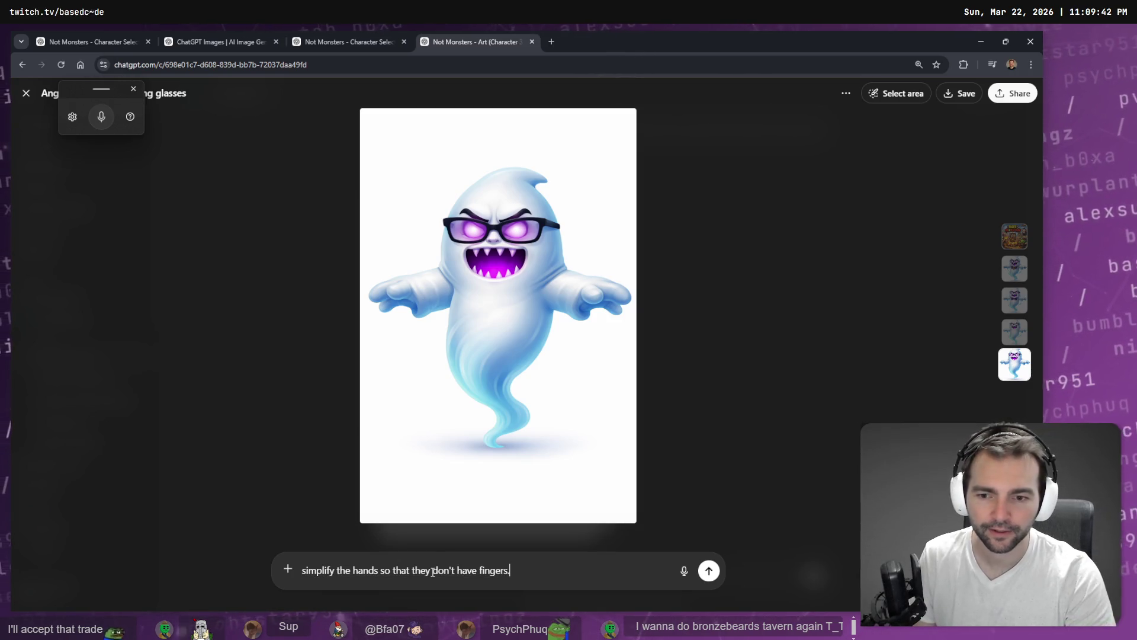
key("Return")
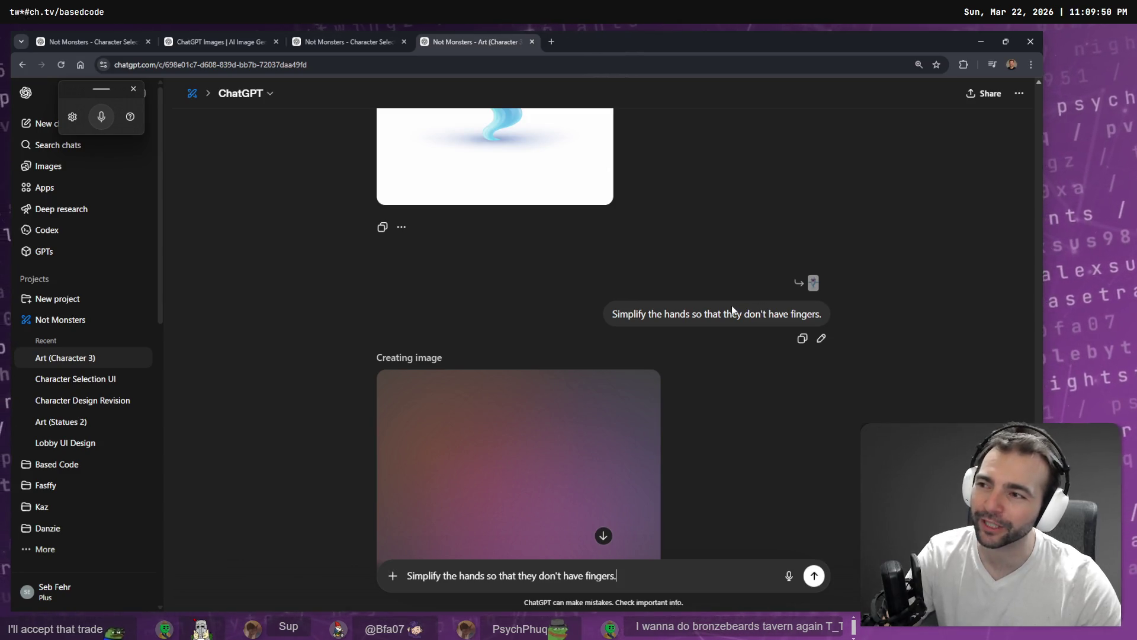
Step: Review the new ghost image, then switch to the Twitch window and maximize it
scroll(728, 320, "down", 4)
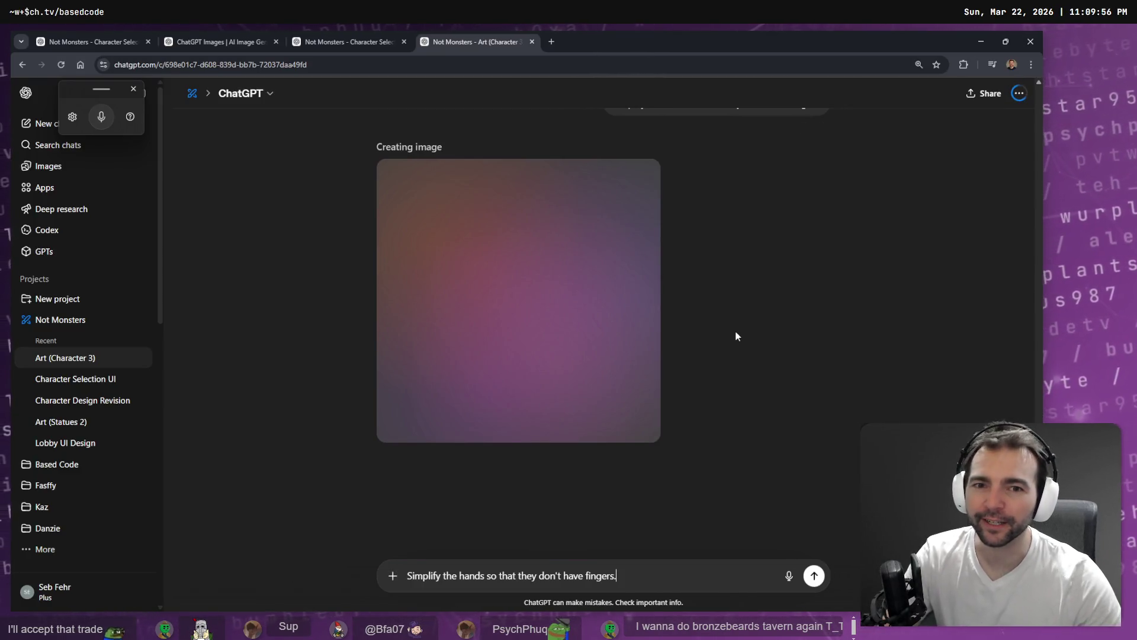
scroll(737, 338, "up", 5)
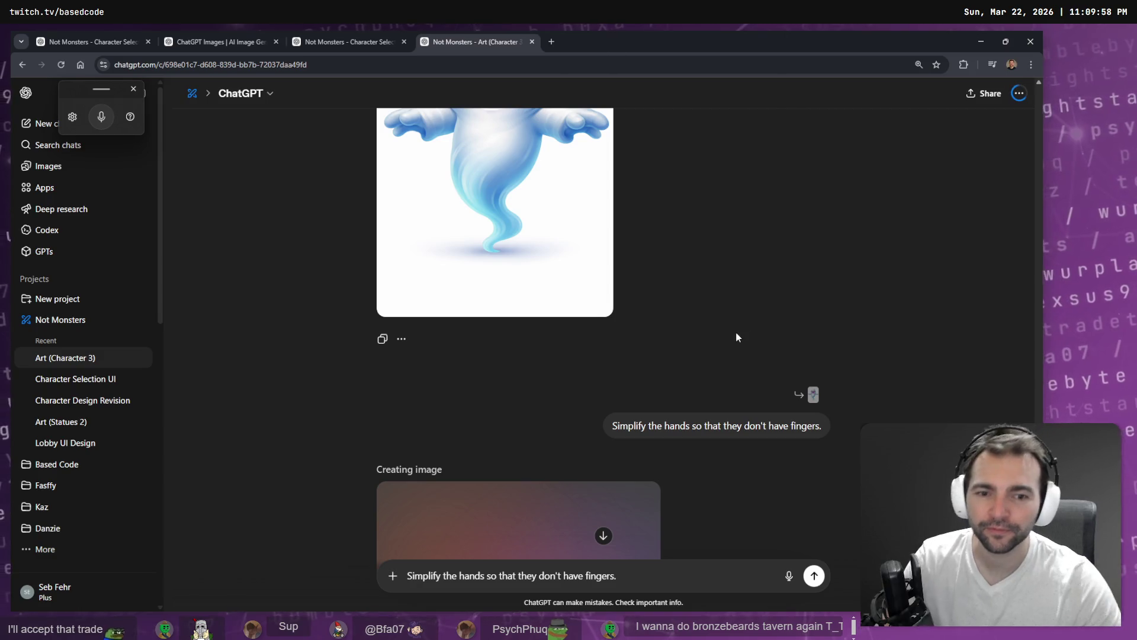
scroll(702, 355, "down", 4)
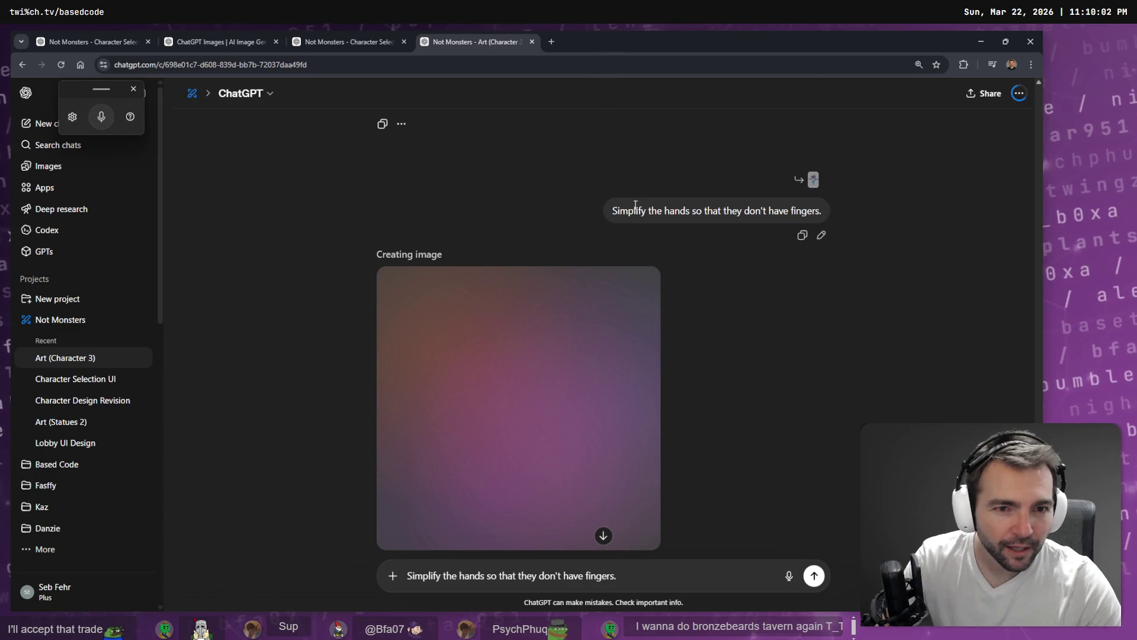
scroll(712, 237, "up", 8)
scroll(706, 234, "down", 2)
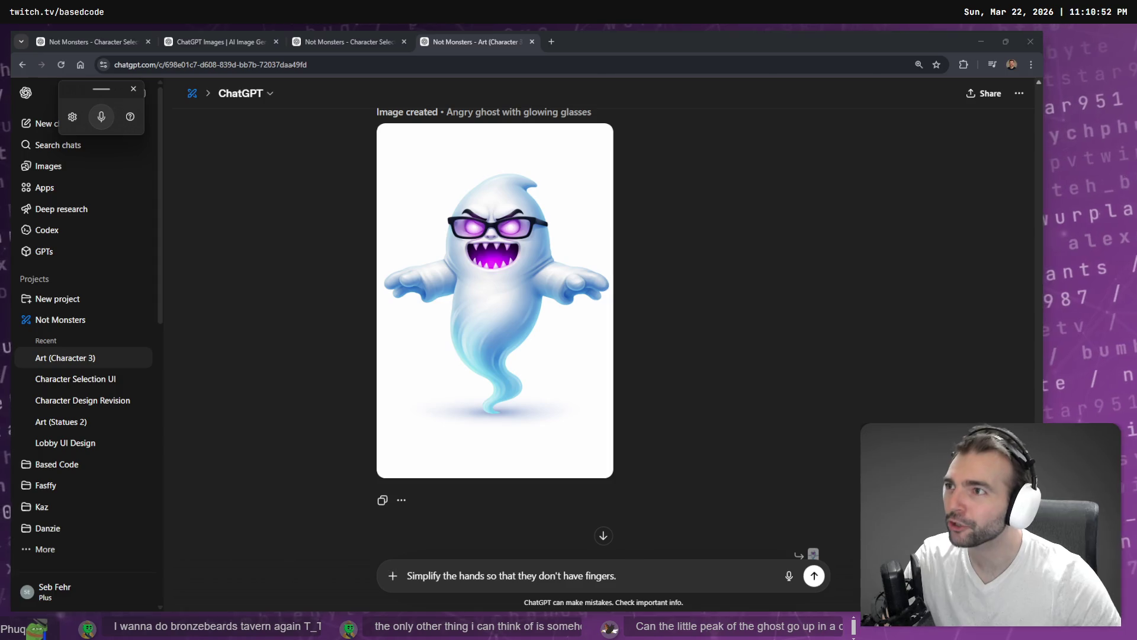
key("alt+Tab")
double_click(474, 173)
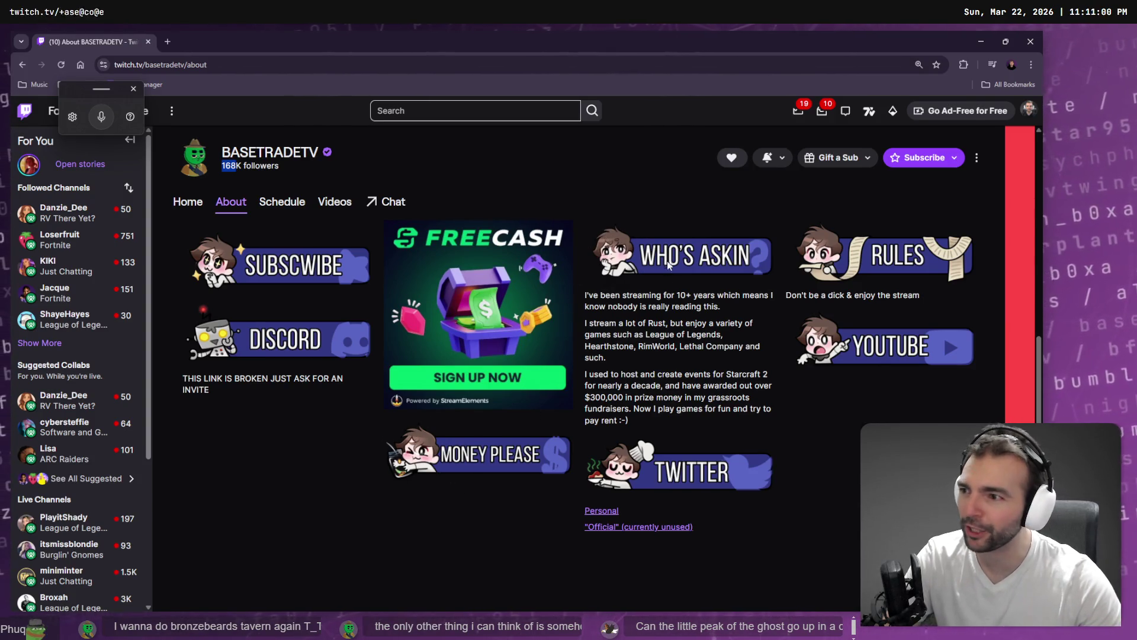
Step: Switch to the Twitch window showing the BASETRADETV channel's About page
key("alt+Tab")
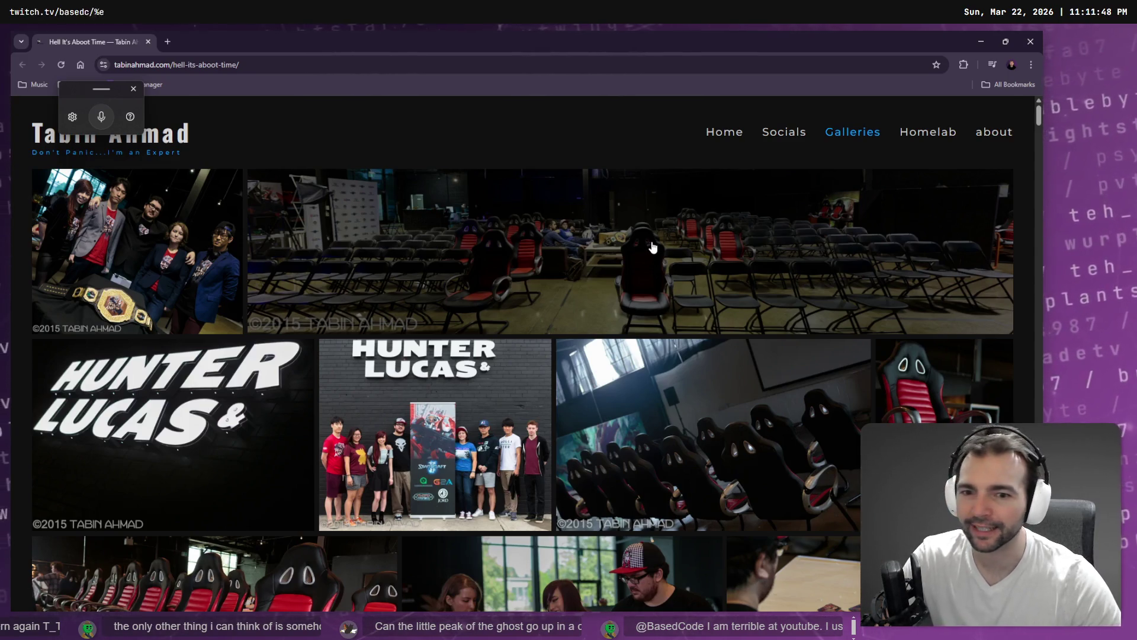
Step: Scroll through the 'Hell It's Aboot Time' photo gallery, then close its tab
scroll(651, 248, "down", 5)
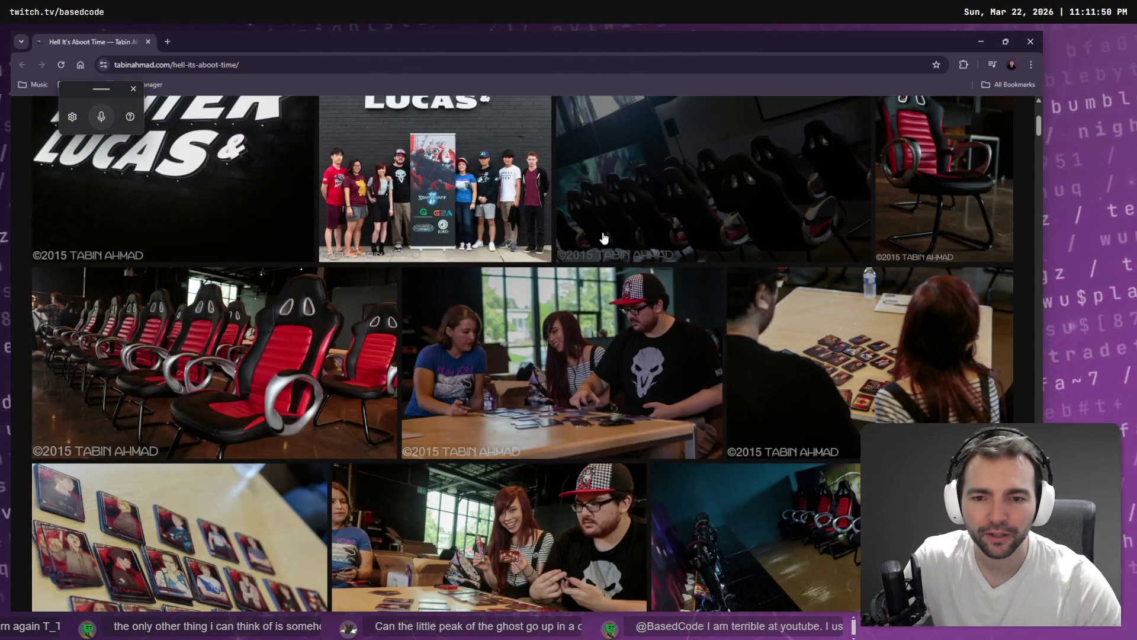
scroll(600, 234, "down", 5)
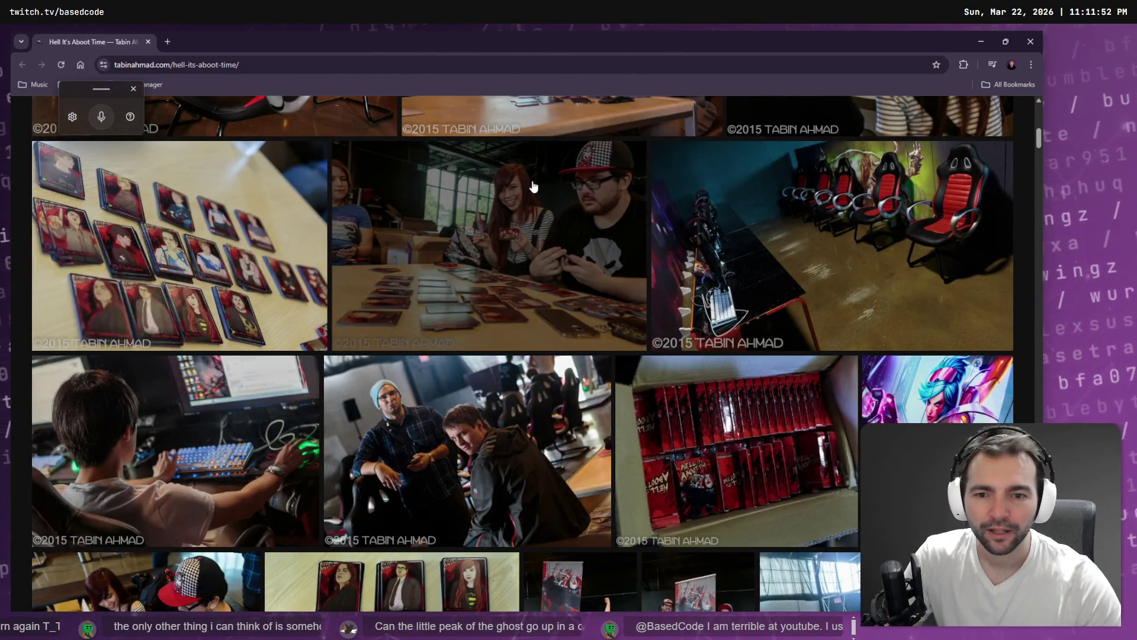
scroll(540, 172, "down", 5)
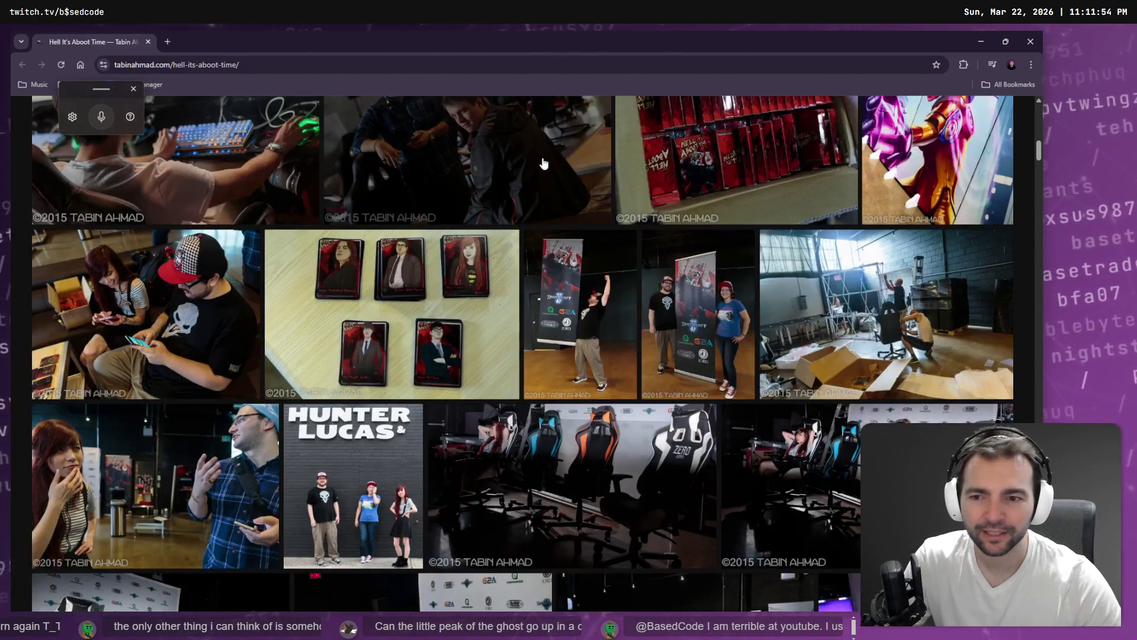
scroll(544, 163, "down", 2)
scroll(544, 163, "down", 1)
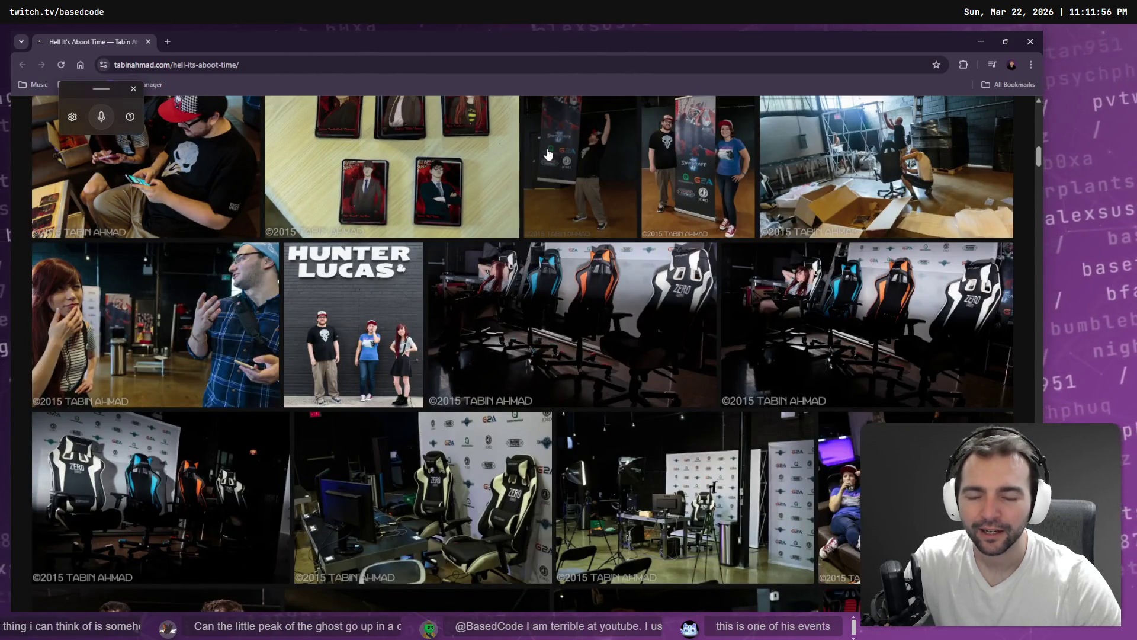
scroll(551, 151, "down", 6)
scroll(555, 145, "down", 8)
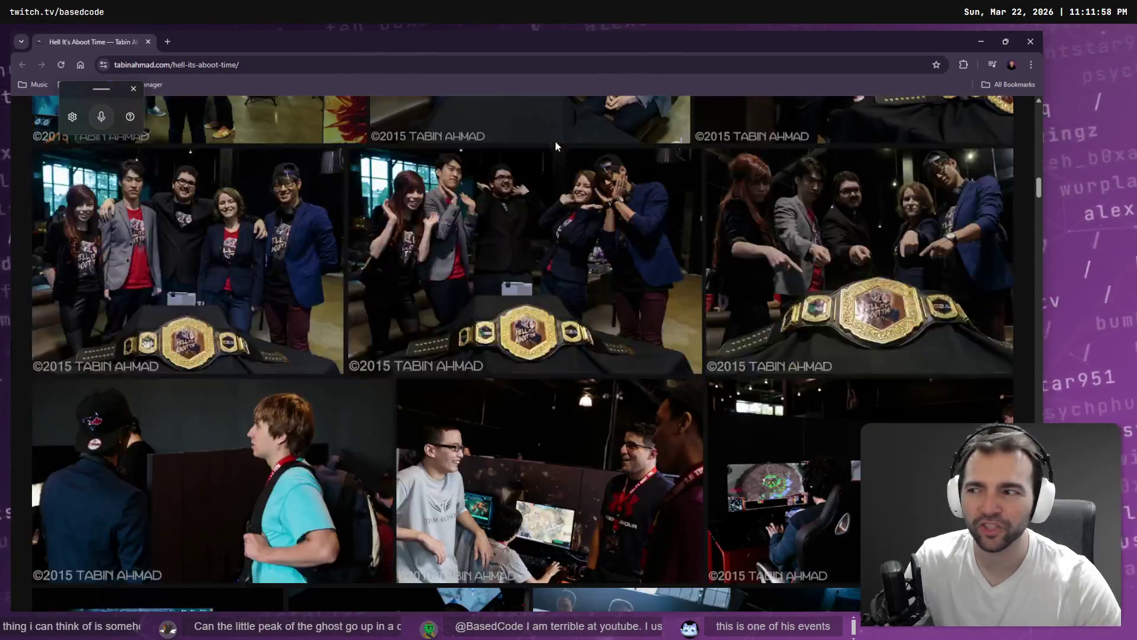
scroll(562, 145, "down", 3)
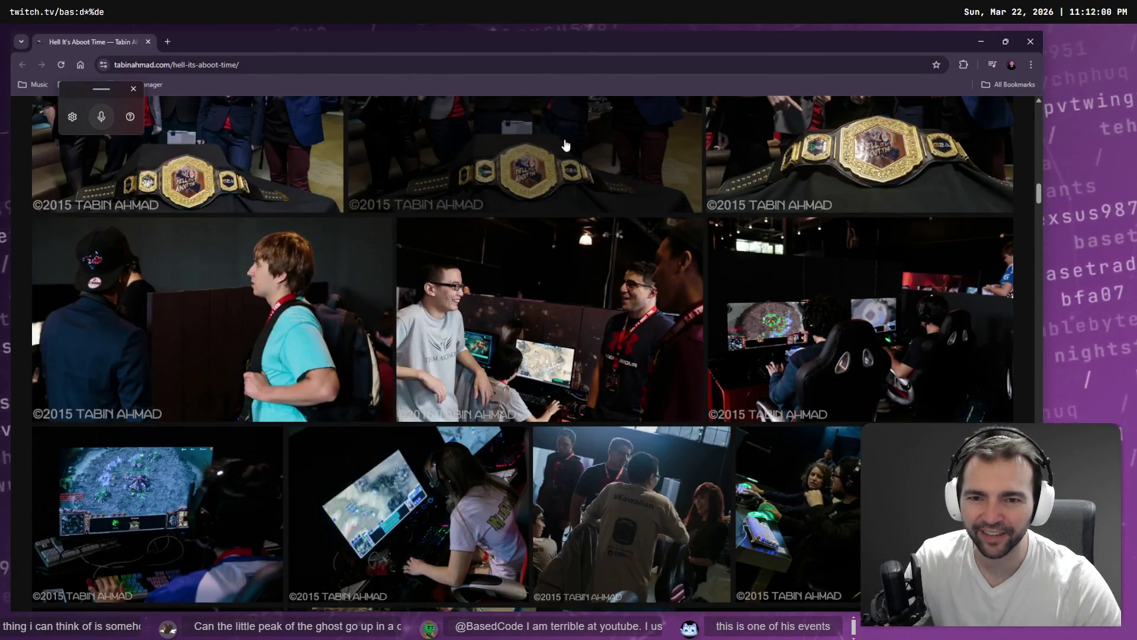
scroll(566, 145, "down", 4)
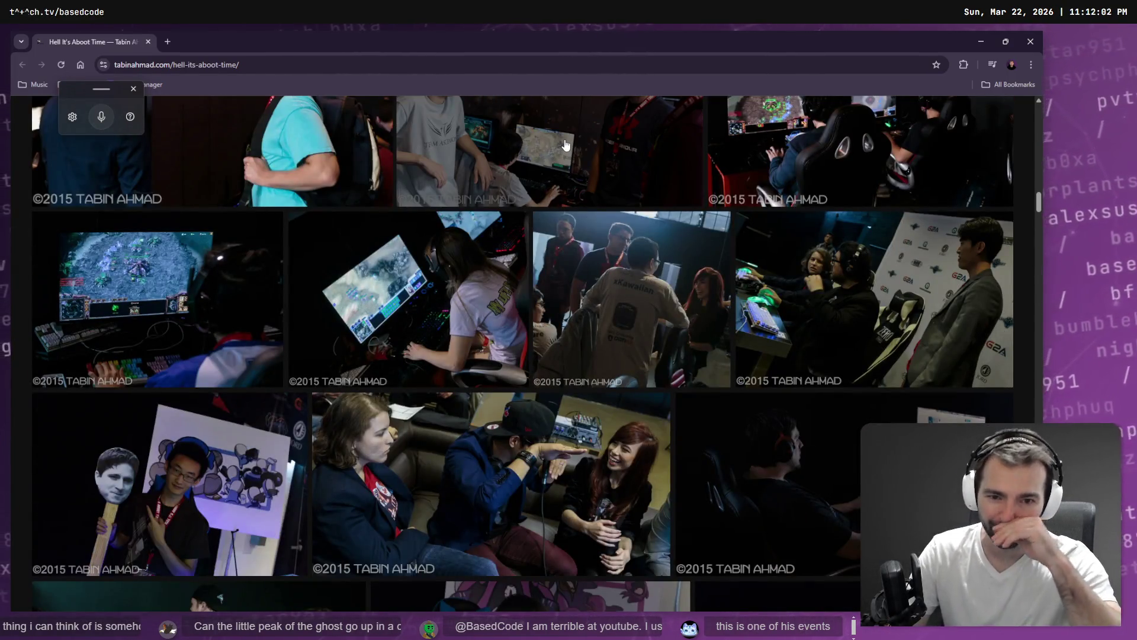
scroll(574, 259, "down", 6)
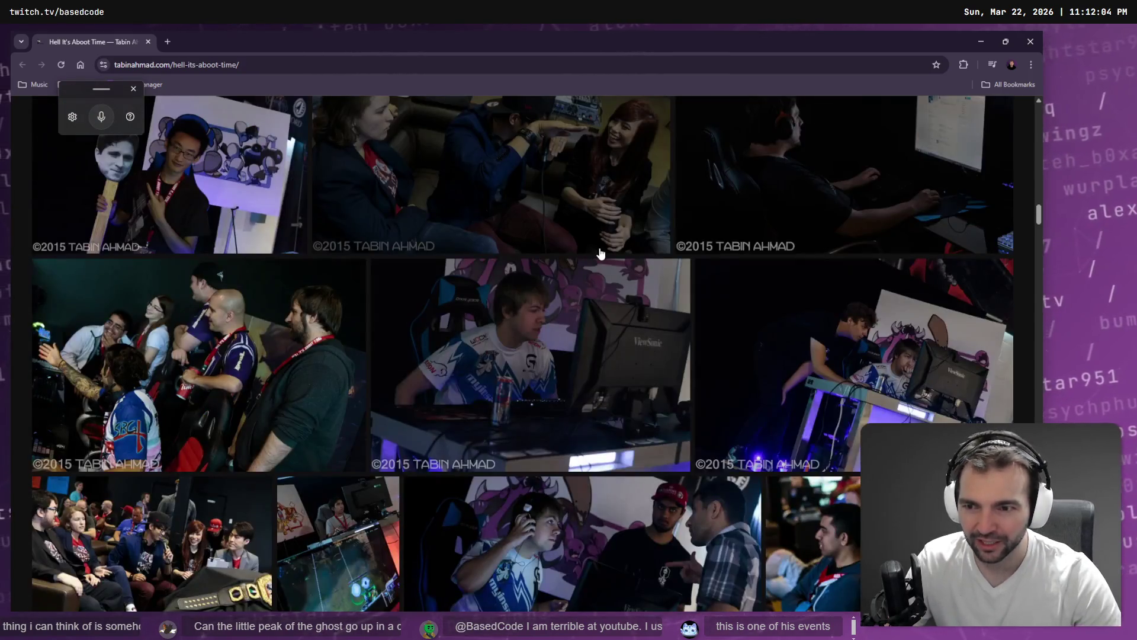
scroll(600, 254, "down", 6)
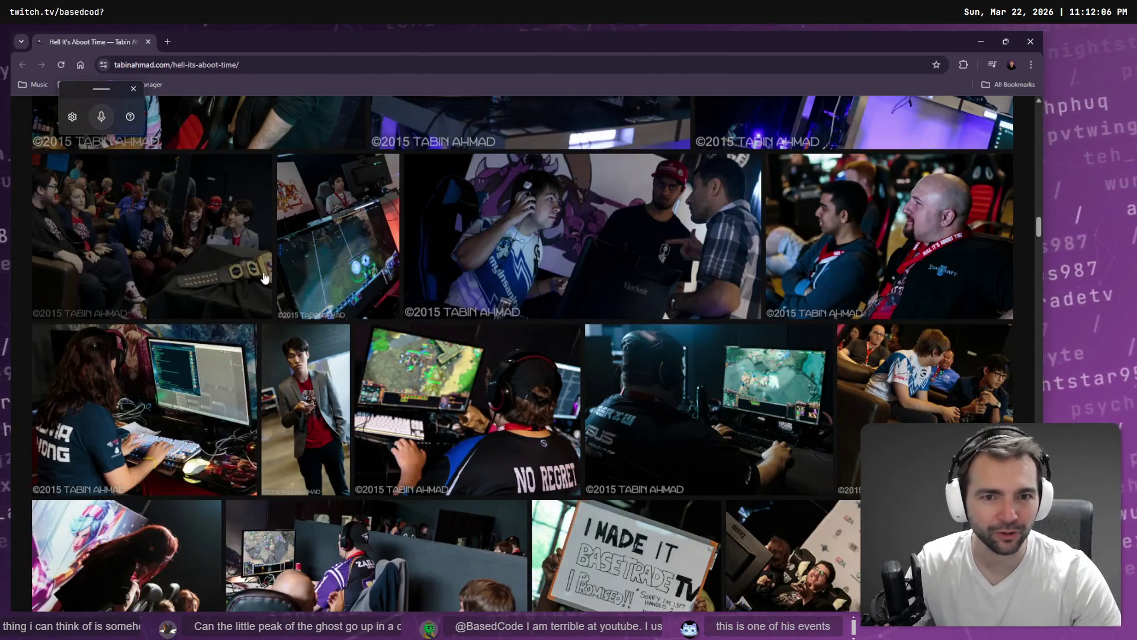
scroll(344, 285, "down", 10)
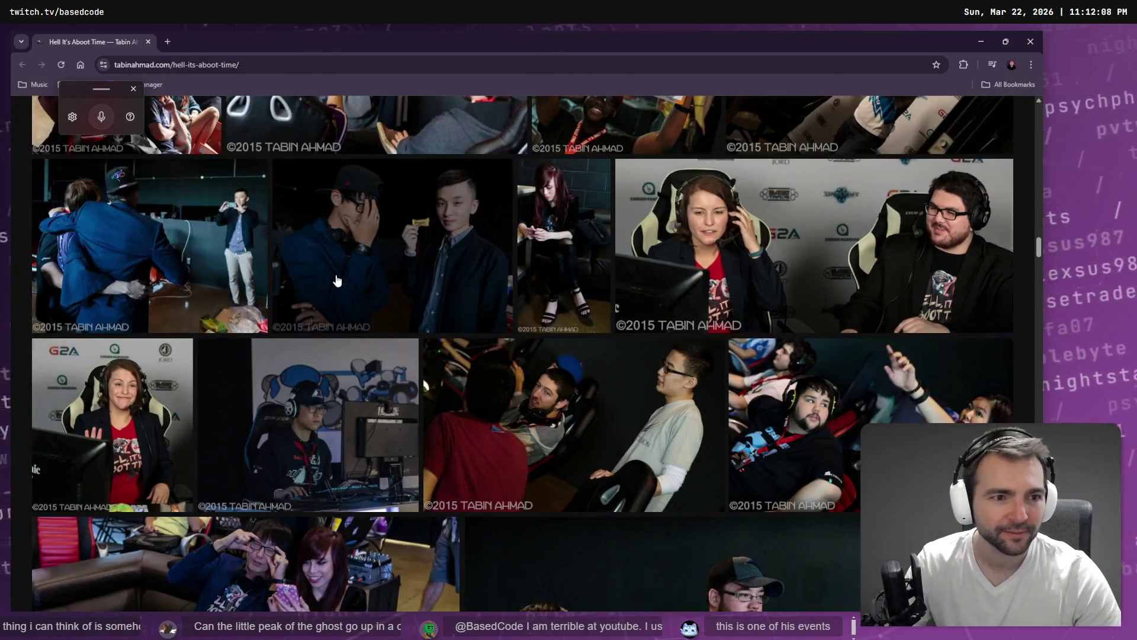
scroll(340, 280, "down", 7)
scroll(346, 279, "down", 8)
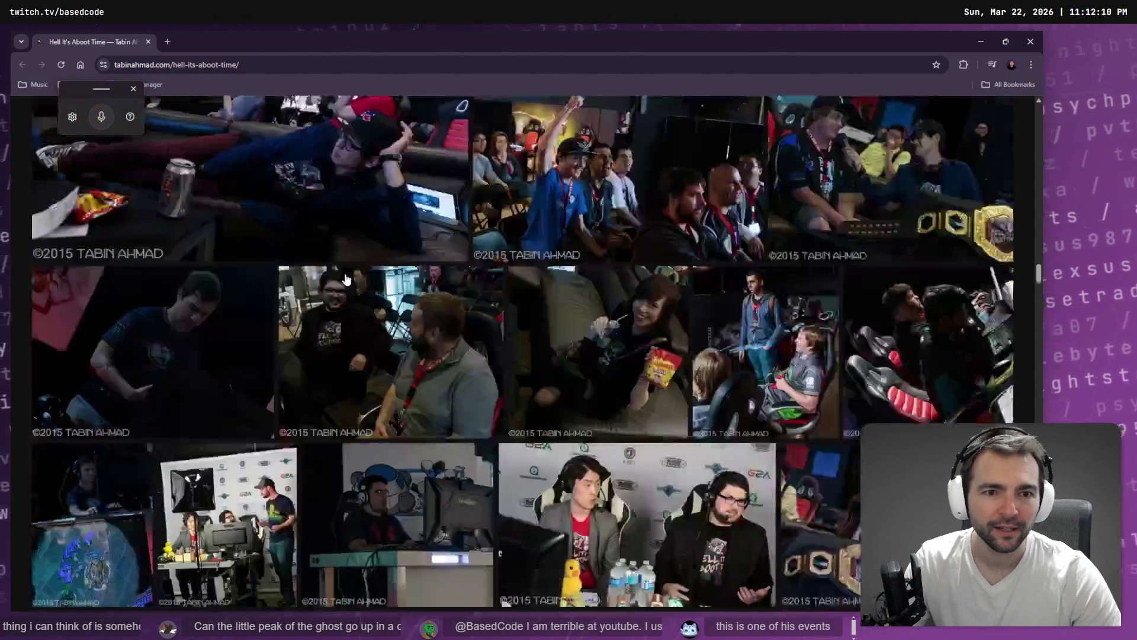
scroll(349, 279, "down", 8)
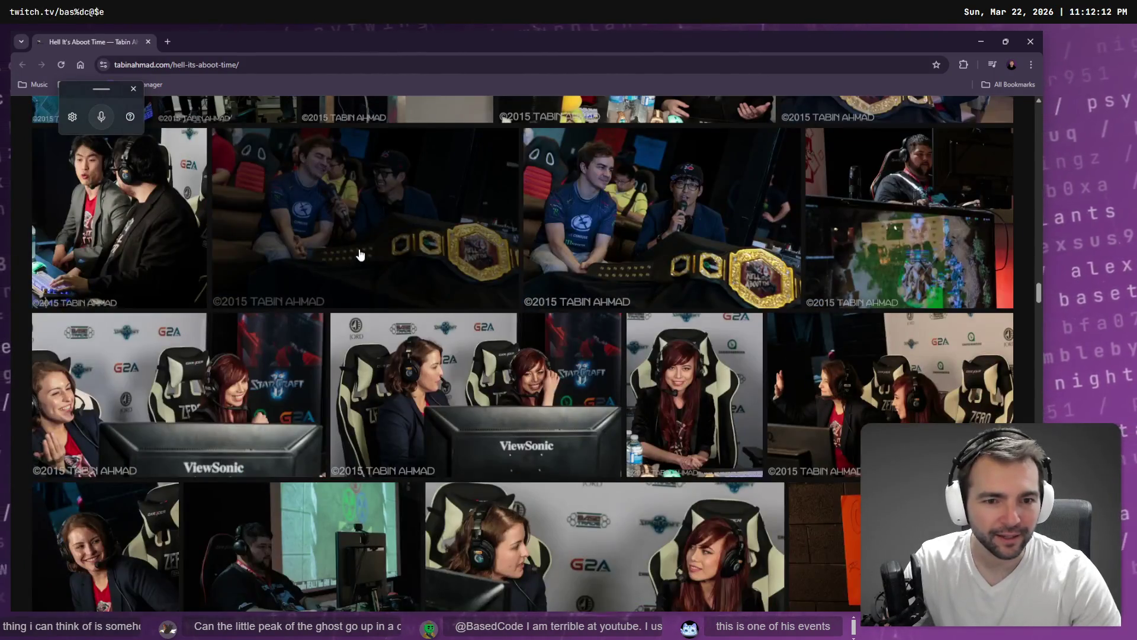
scroll(362, 251, "down", 15)
scroll(365, 255, "down", 20)
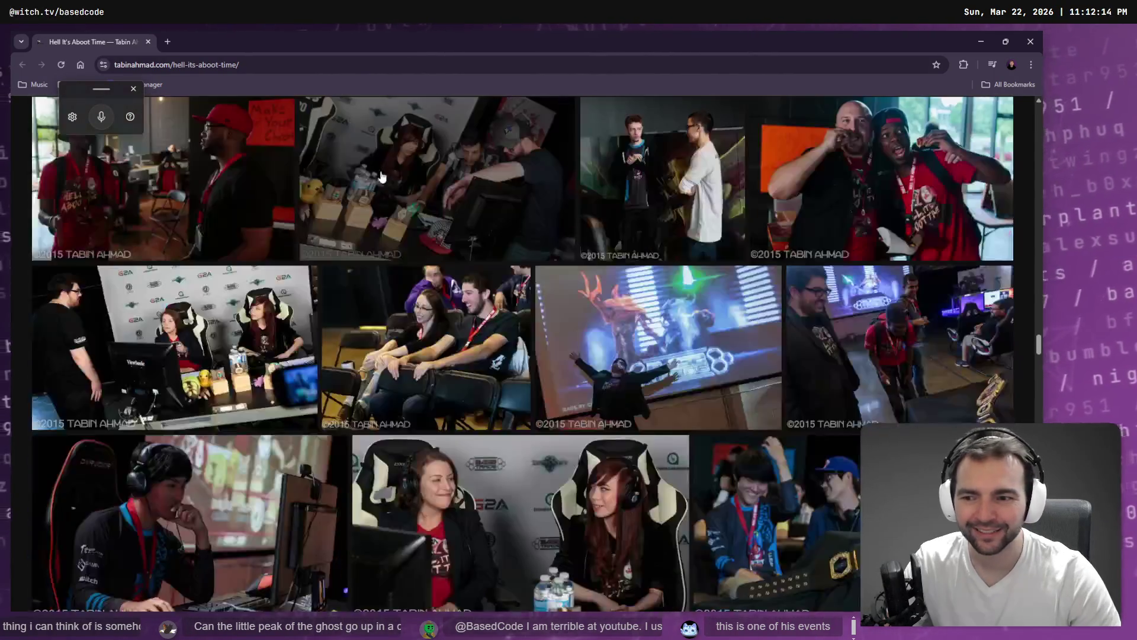
scroll(405, 173, "down", 20)
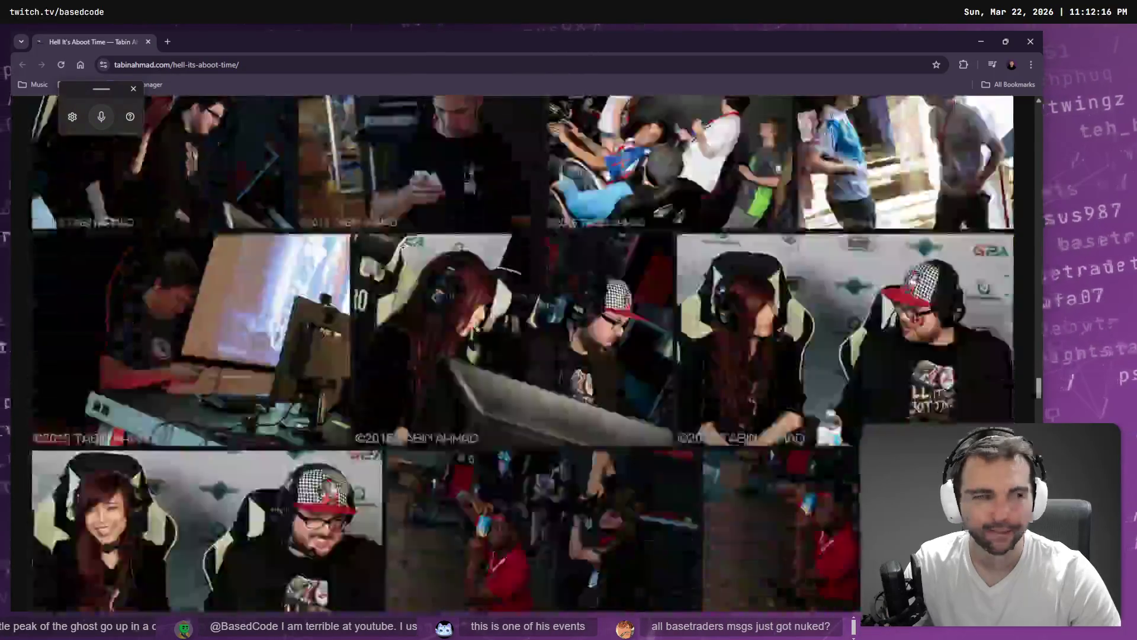
scroll(406, 224, "down", 5)
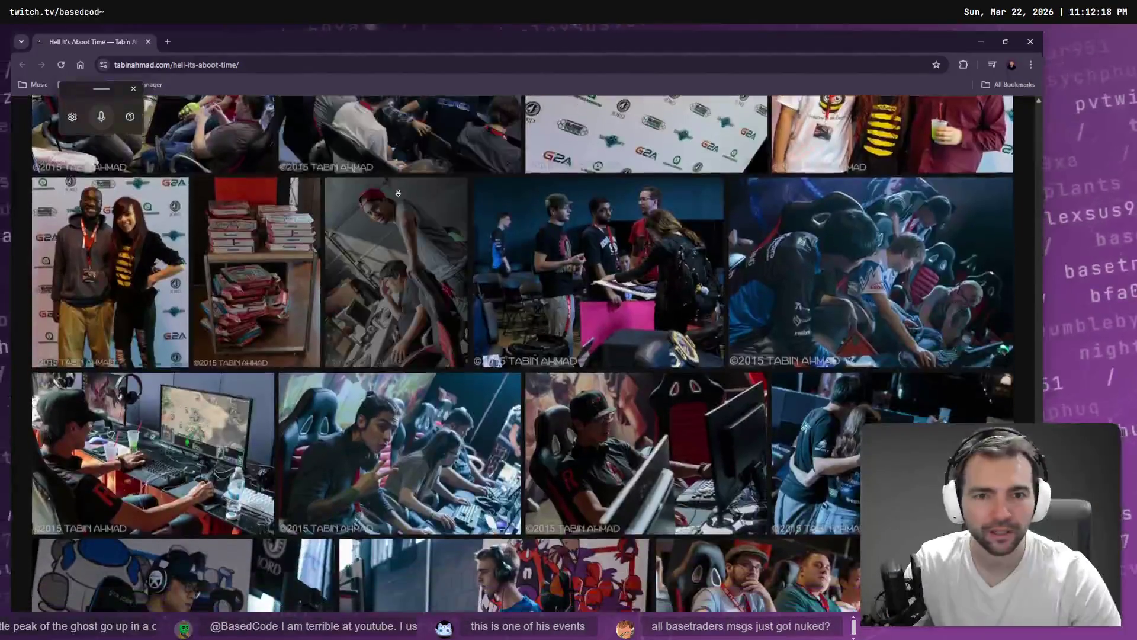
scroll(397, 184, "down", 1)
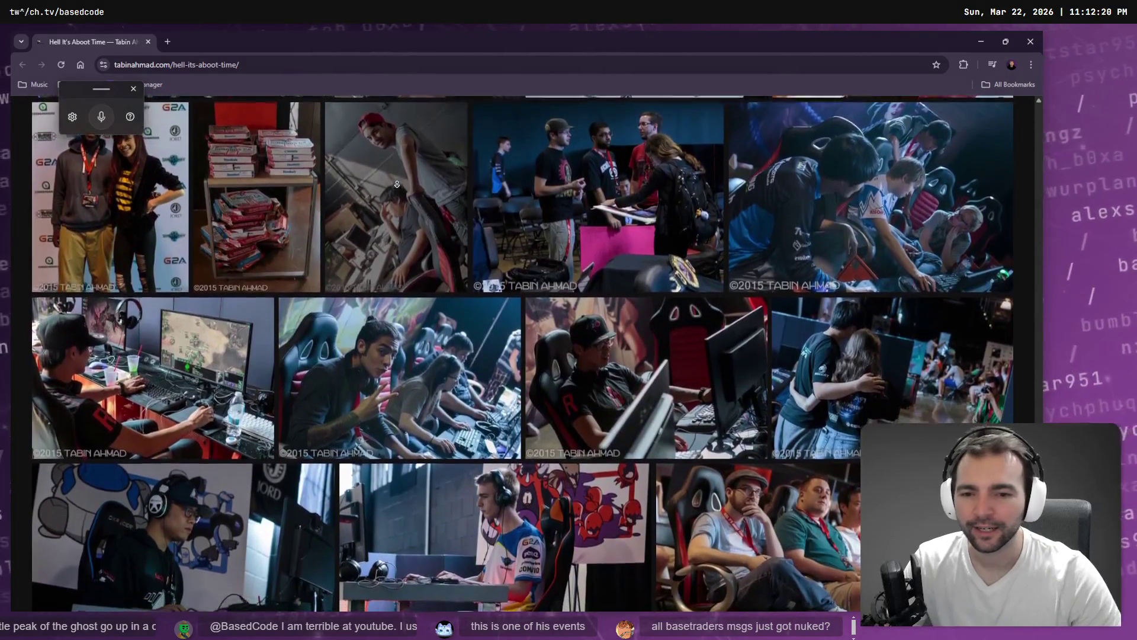
scroll(396, 185, "down", 1)
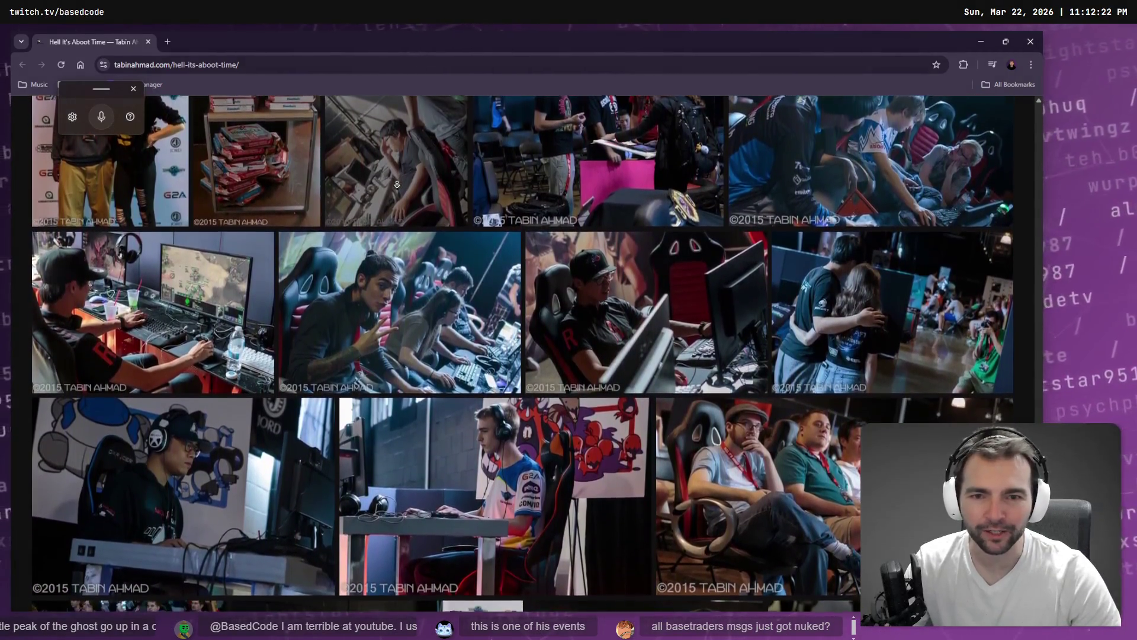
middle_click(137, 41)
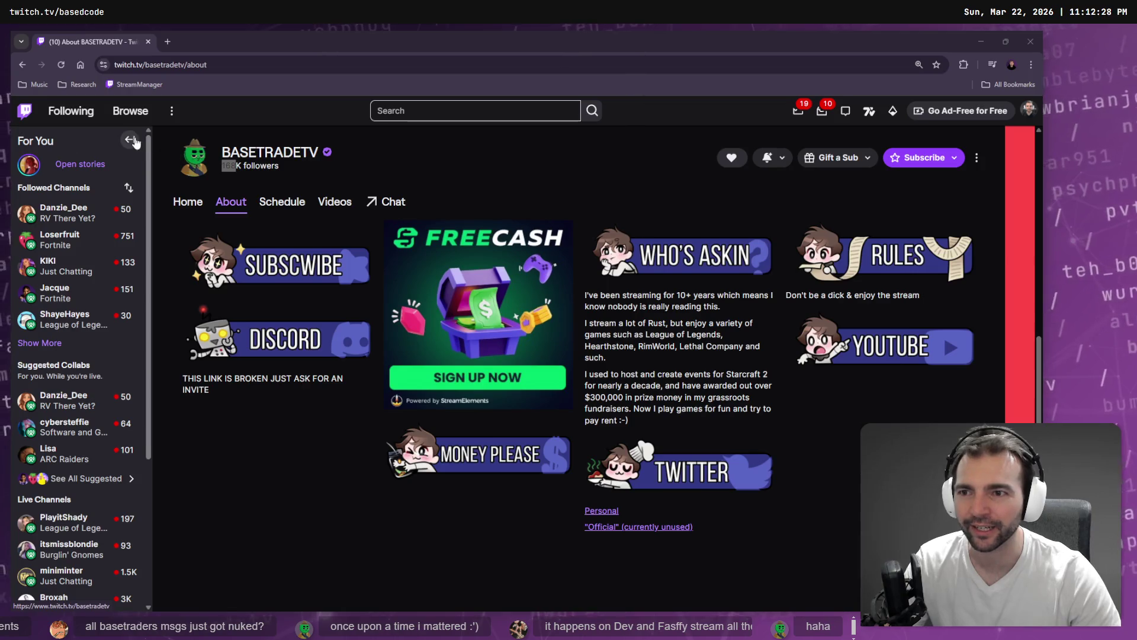
Step: Collapse Twitch's followed-channels sidebar, then return to the ChatGPT window
left_click(130, 139)
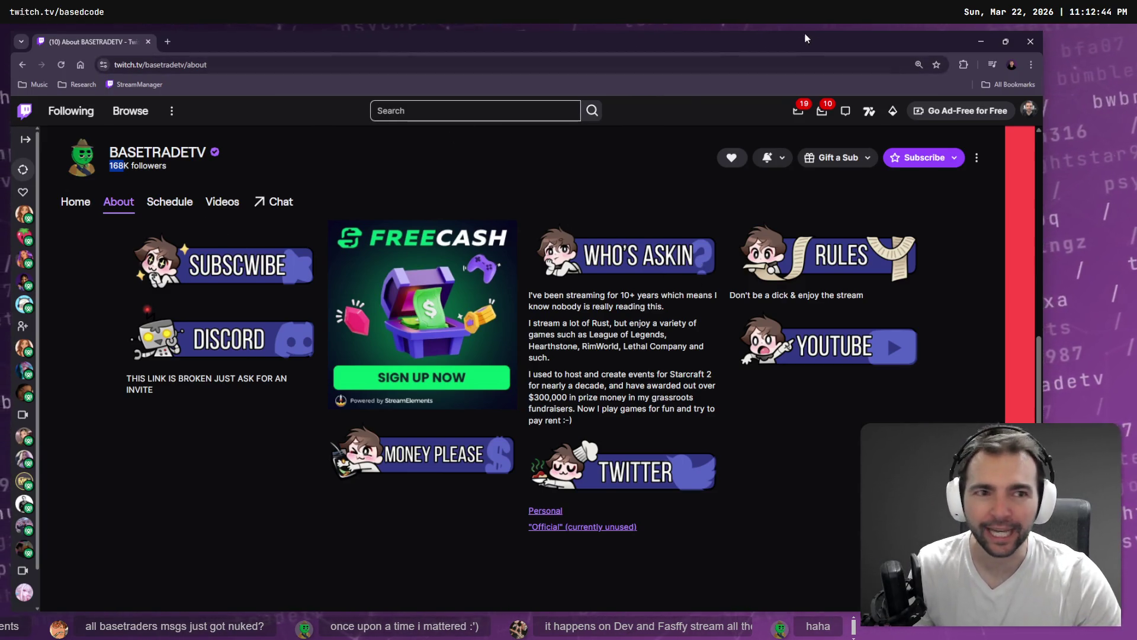
key("alt+Tab")
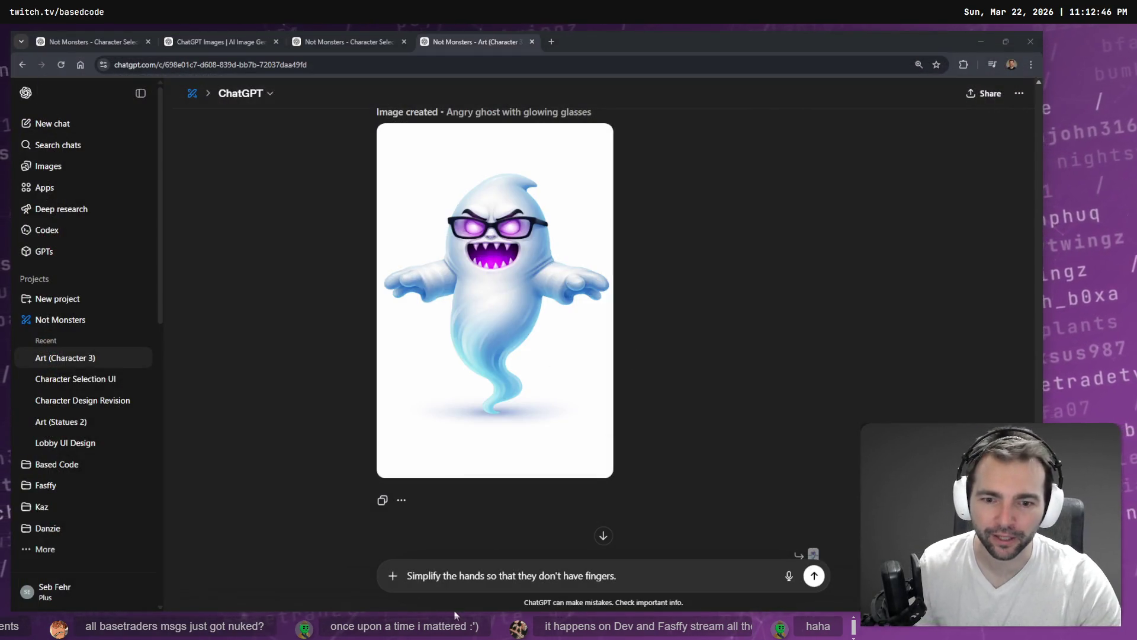
Step: Delete the leftover draft prompt from the ChatGPT message box
scroll(645, 576, "down", 5)
triple_click(642, 577)
left_click(641, 577)
key("ctrl+a")
key("BackSpace")
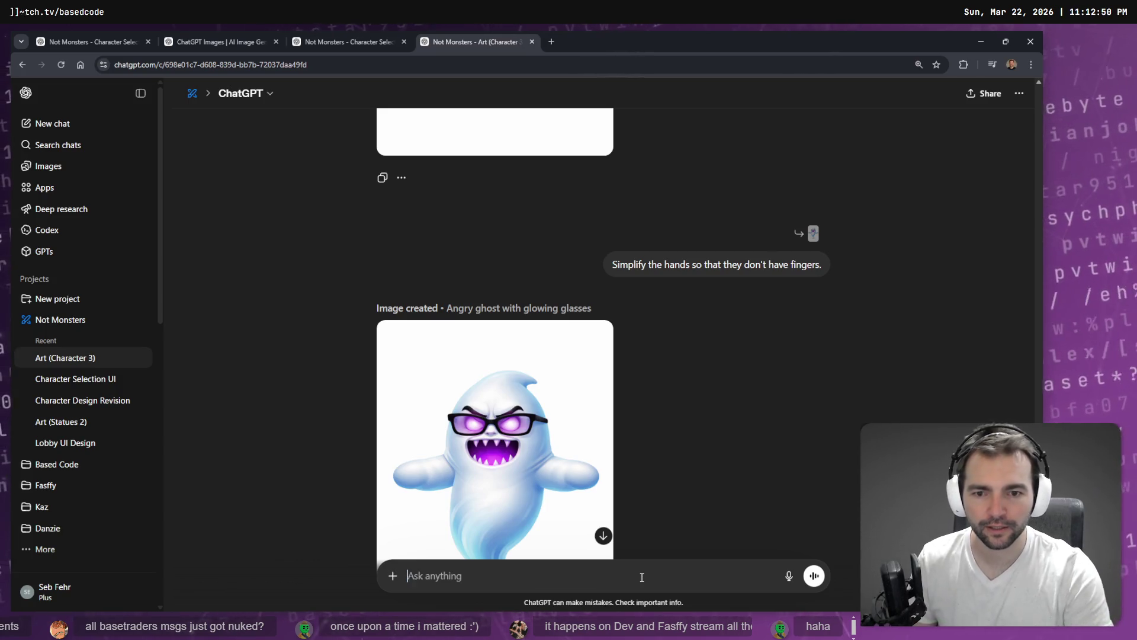
Step: Reopen the earlier 'Simplify the hands so that they don't have fingers.' request for editing
scroll(587, 521, "down", 3)
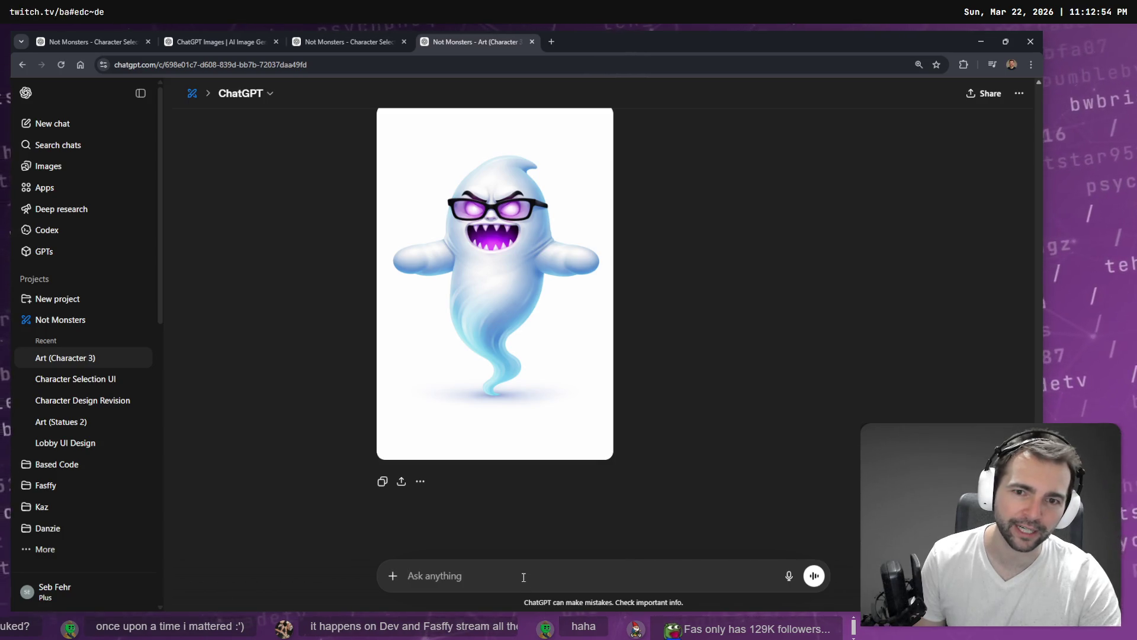
mouse_move(585, 236)
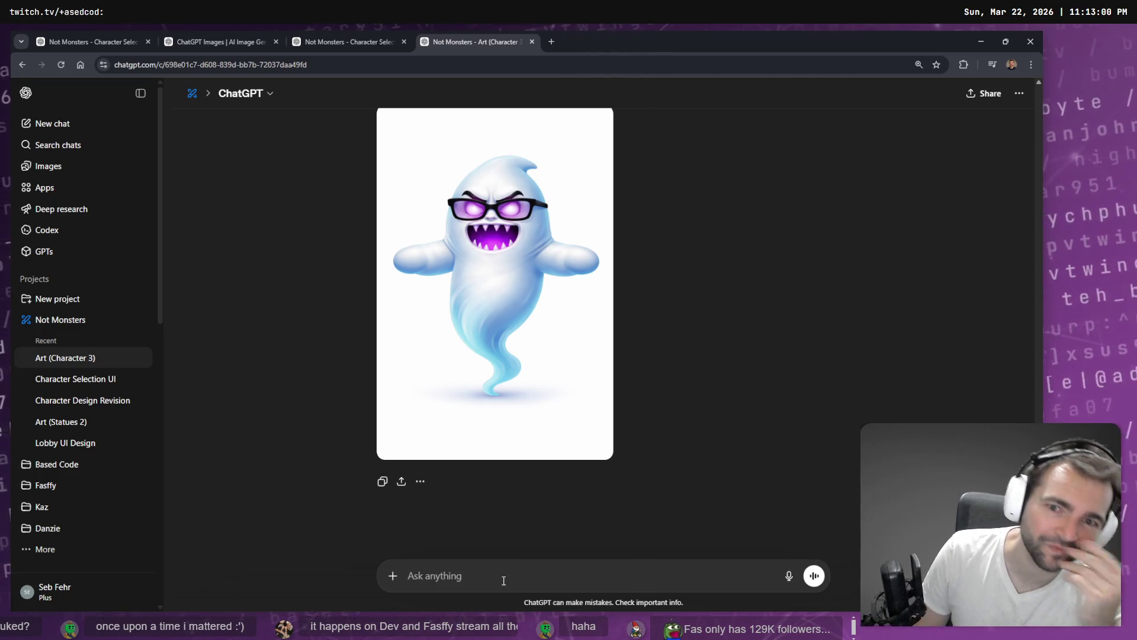
scroll(589, 341, "up", 5)
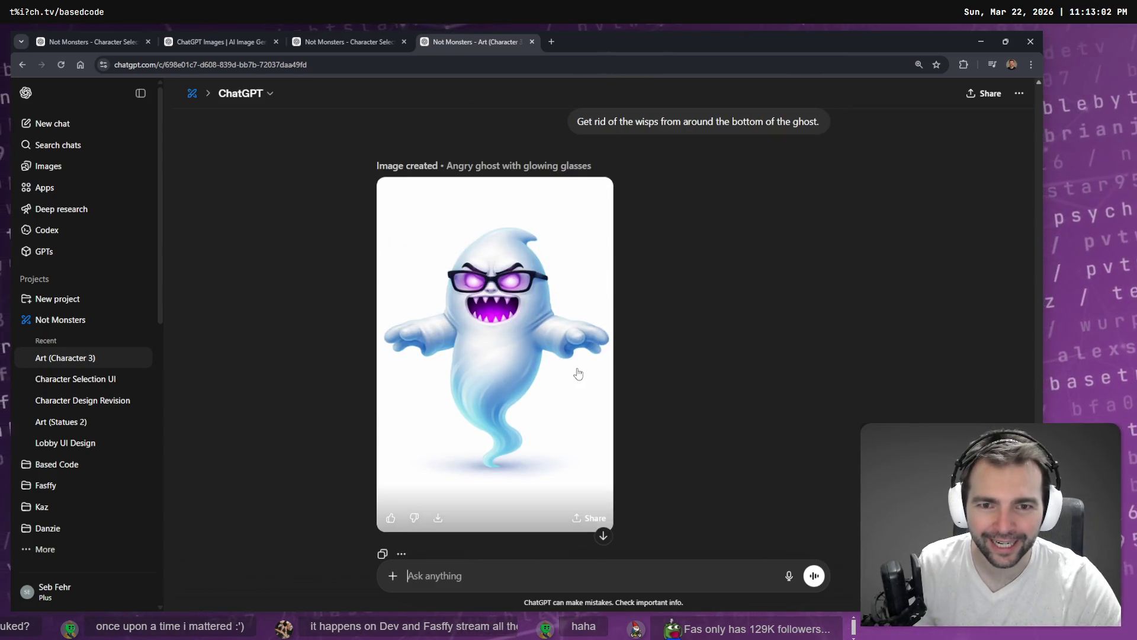
scroll(563, 308, "up", 8)
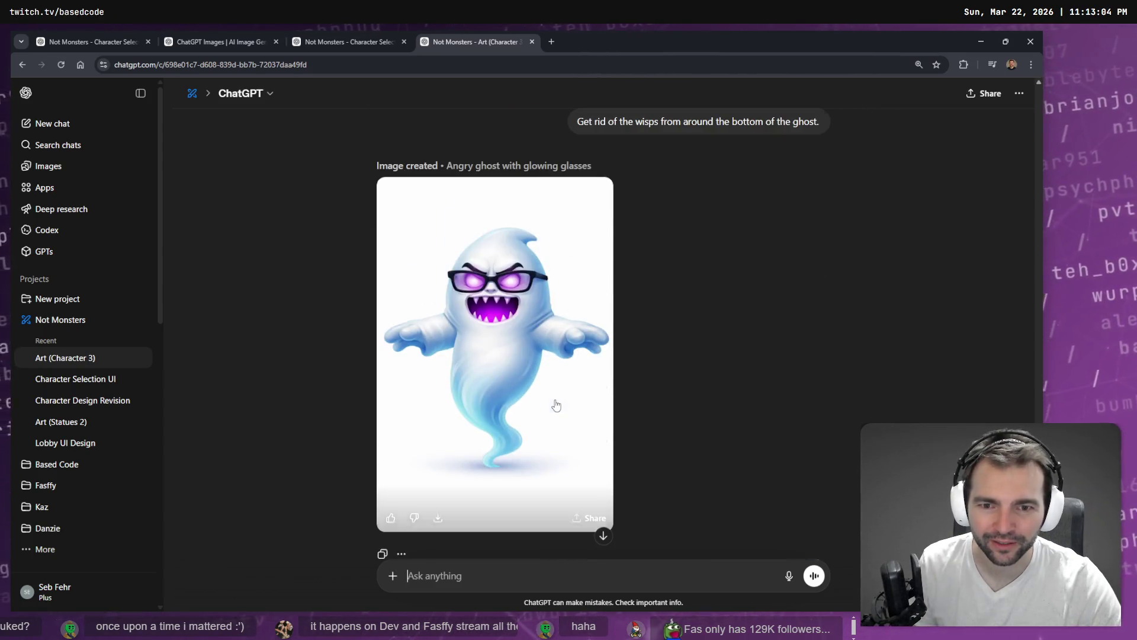
scroll(547, 107, "down", 5)
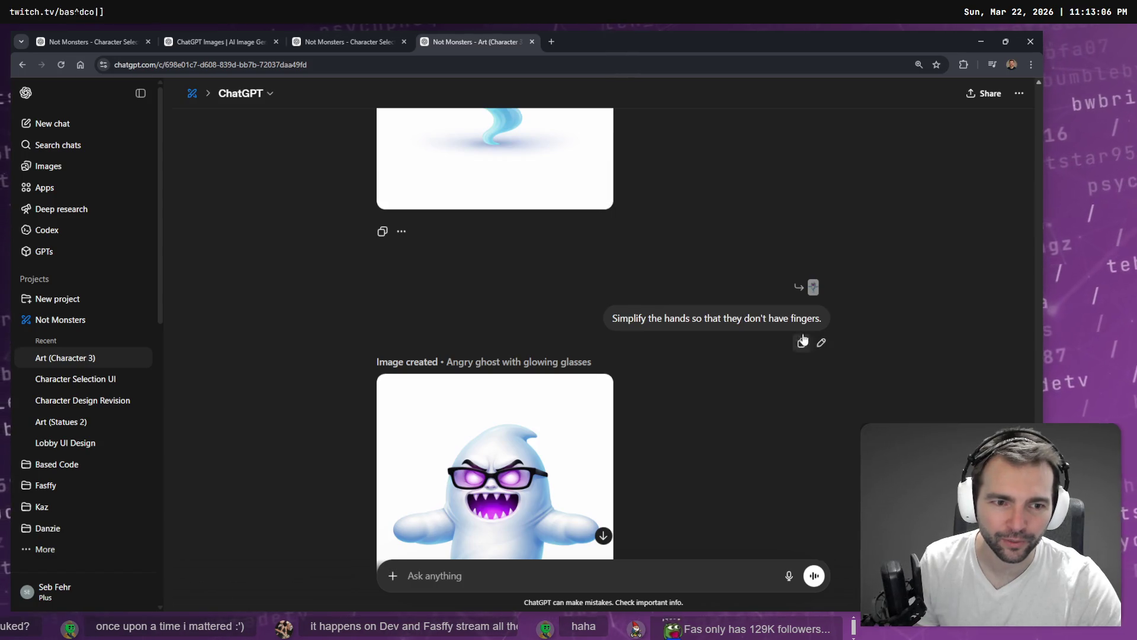
left_click(821, 344)
Step: Replace the hands request with a dictated anime-style haircut request and send it
key("ctrl+a")
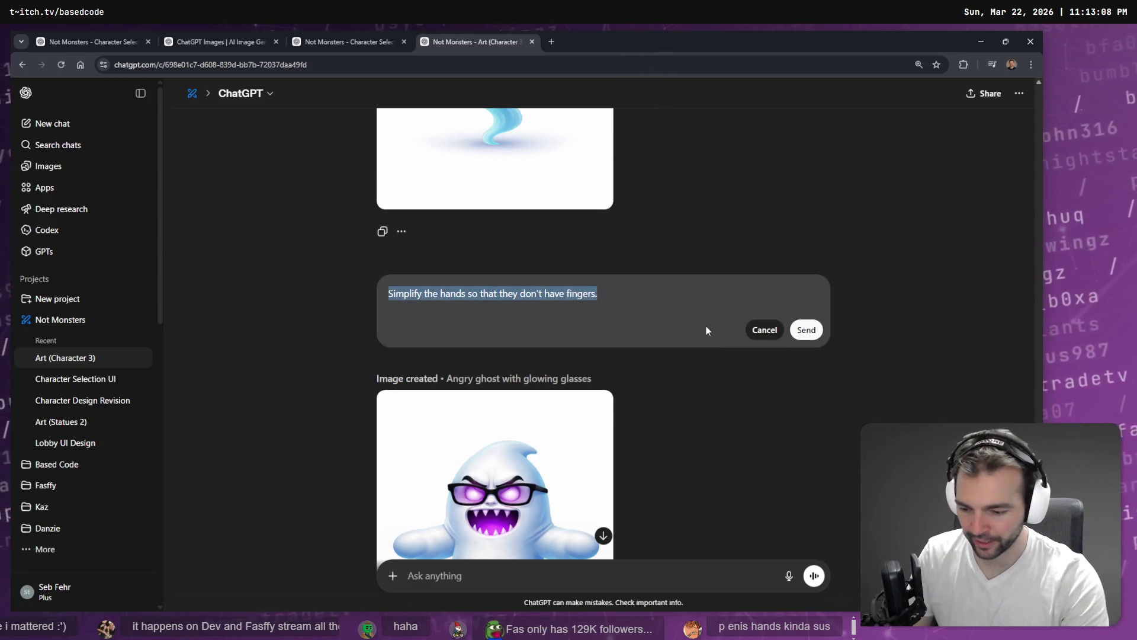
key("BackSpace")
key("super+h")
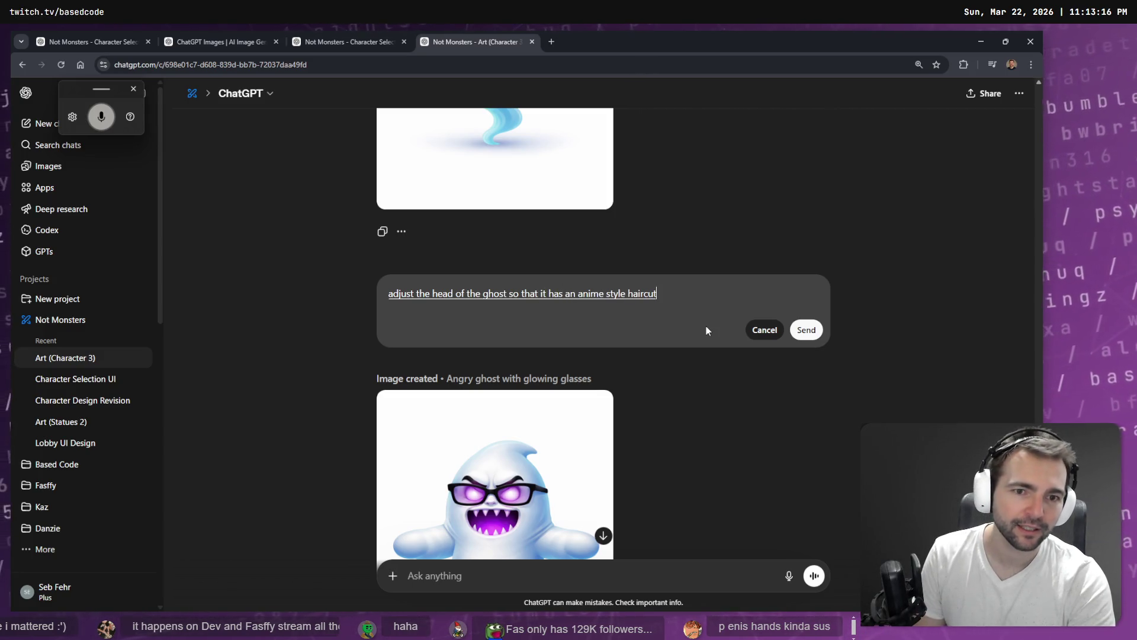
key("Tab")
key("Tab")
key("Return")
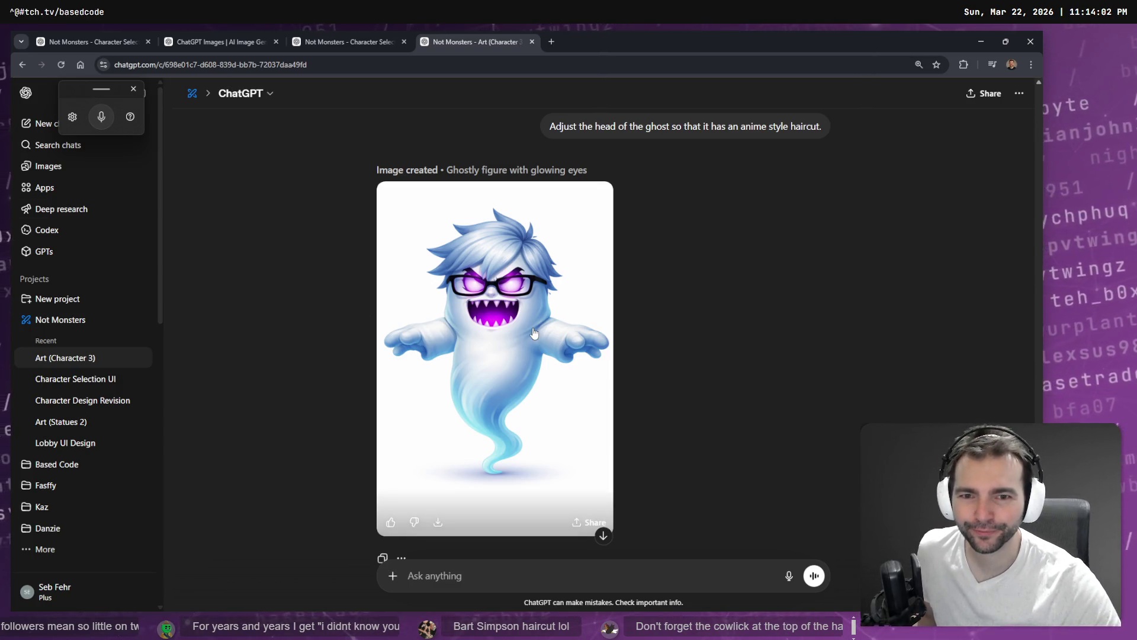
Step: On the spiky-haired ghost image, send 'Adjust the haircut so that it has a "cowlick" at the top.'
left_click(550, 347)
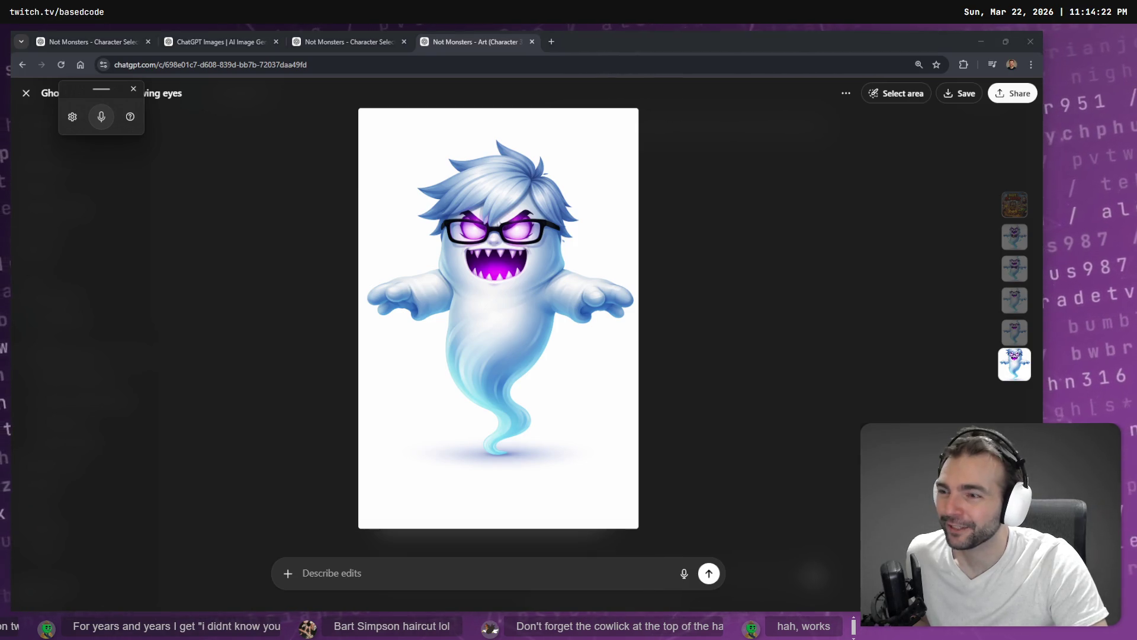
left_click(481, 580)
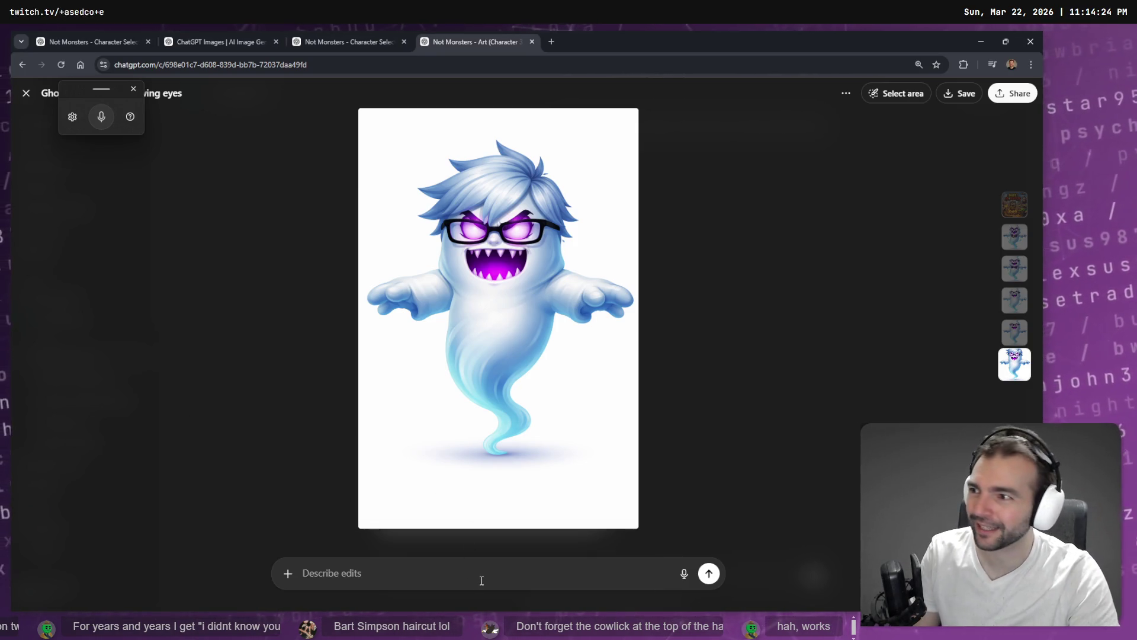
key("ctrl+f")
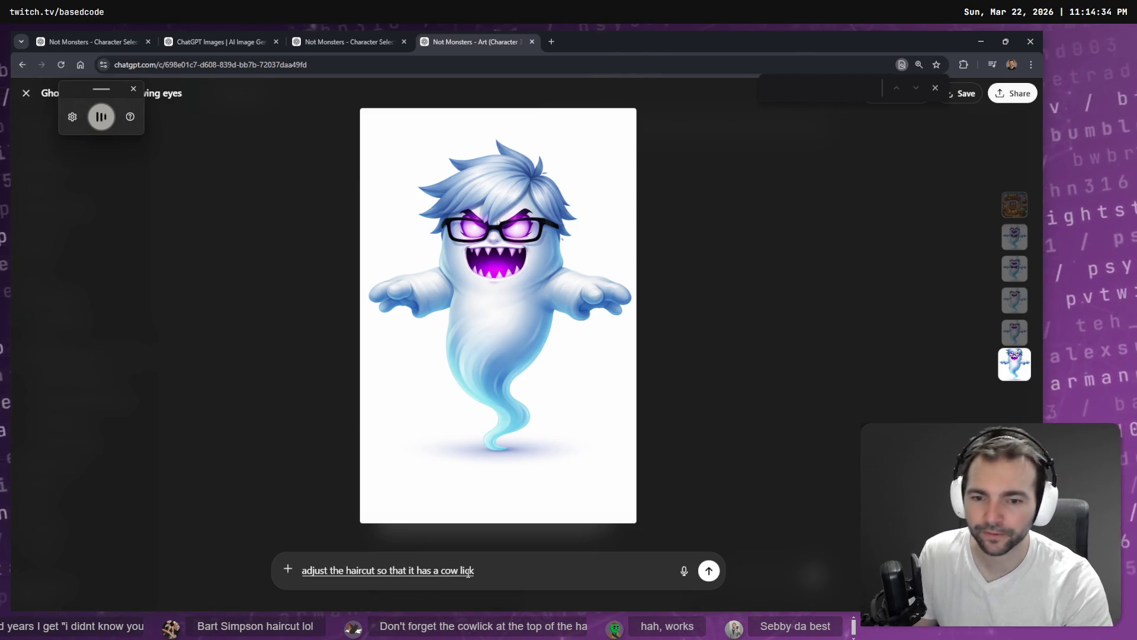
key("Left")
key("Left")
key("Left")
key("BackSpace")
type("\"")
key("Right")
key("Right")
key("Right")
type("\"")
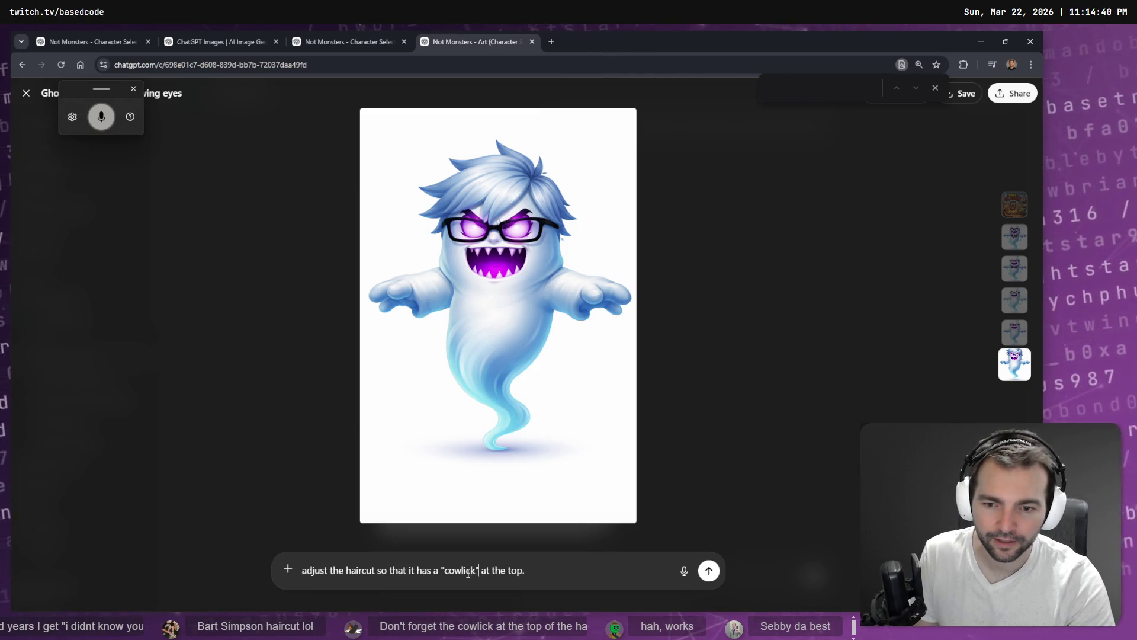
key("Return")
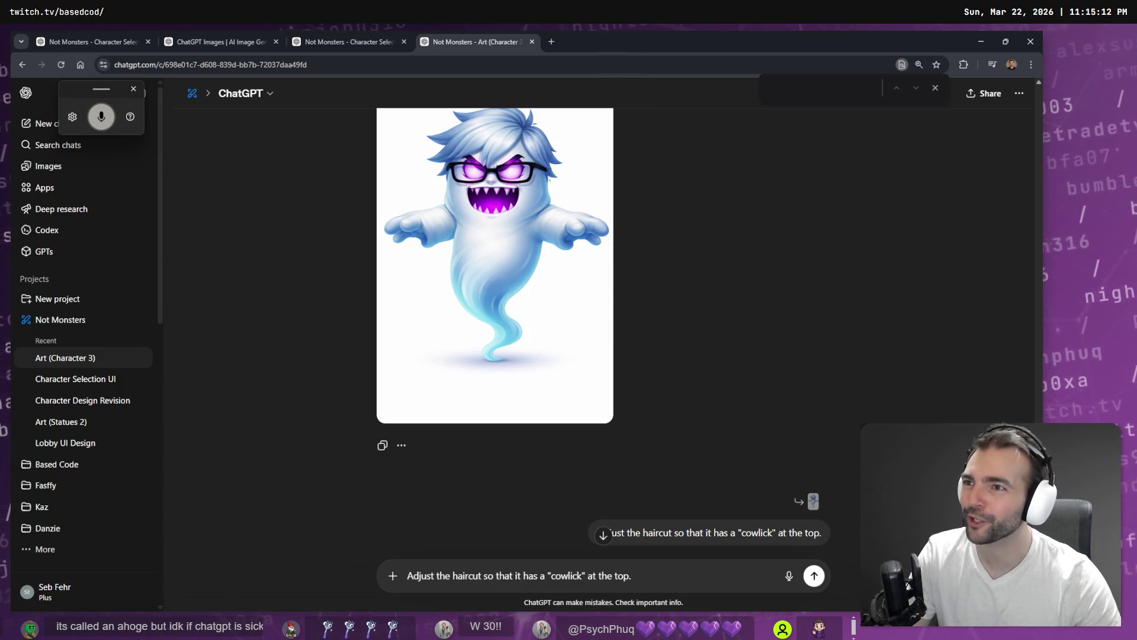
Step: Open the cowlick ghost image and send 'Remove the ethereal glow from the body of the ghost.'
scroll(841, 379, "down", 5)
scroll(761, 282, "up", 5)
scroll(757, 289, "down", 6)
left_click(577, 294)
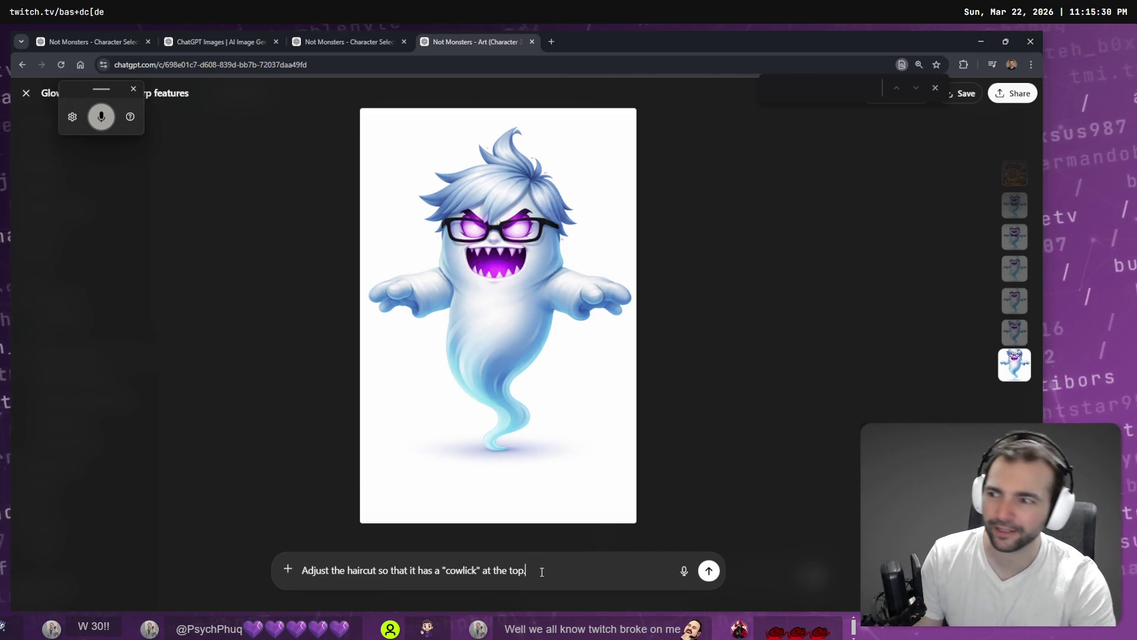
key("Return")
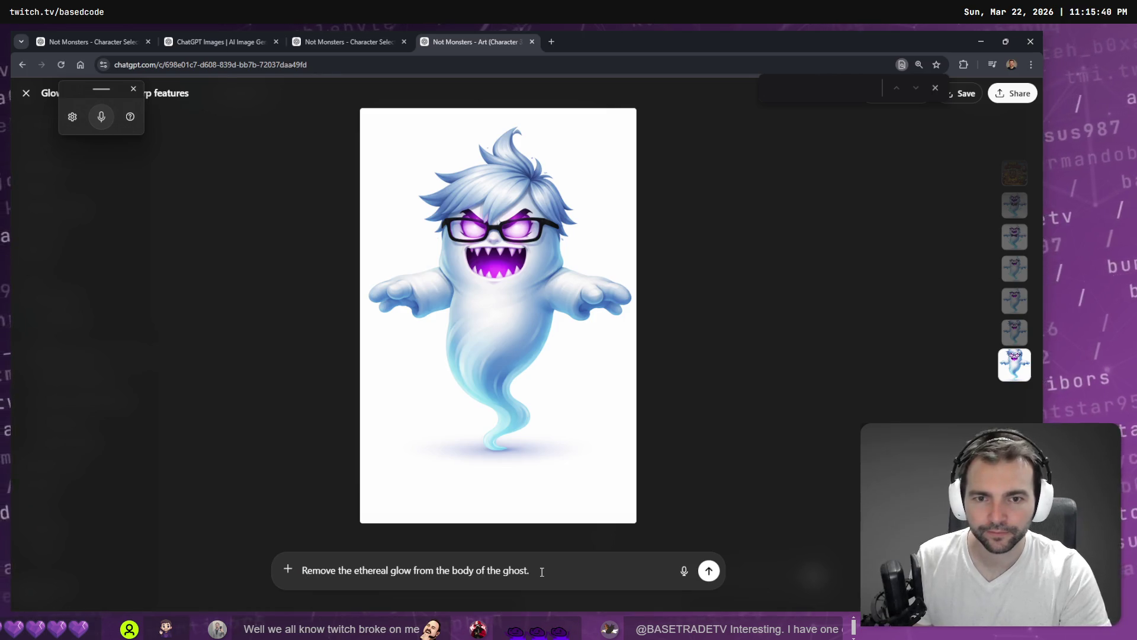
key("Return")
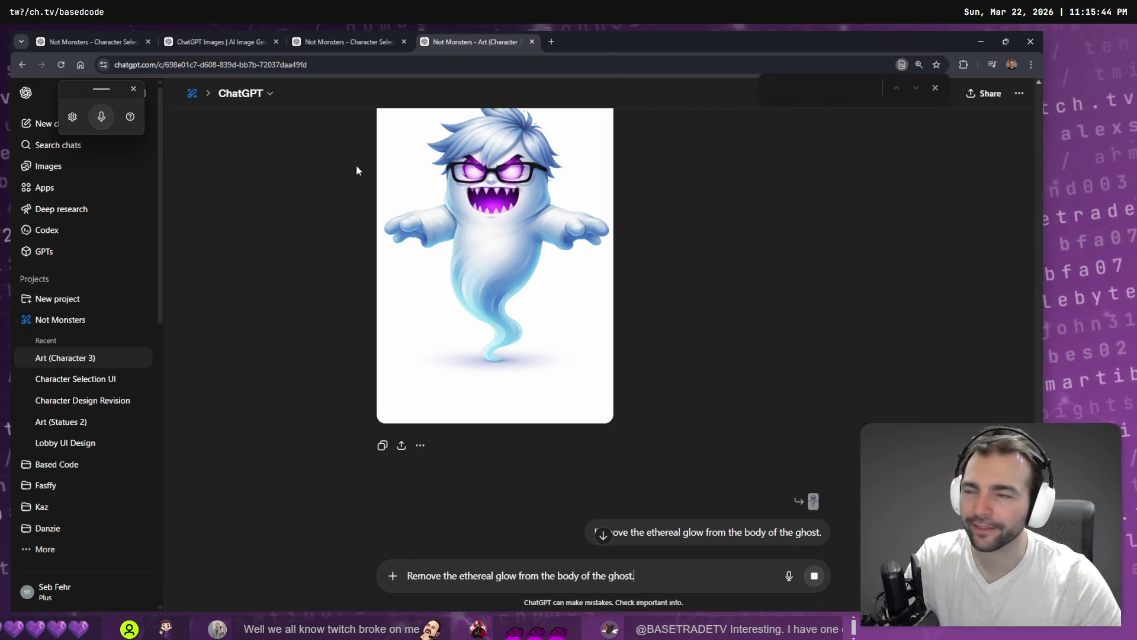
Step: Reopen the cowlick ghost image at full size
mouse_move(424, 173)
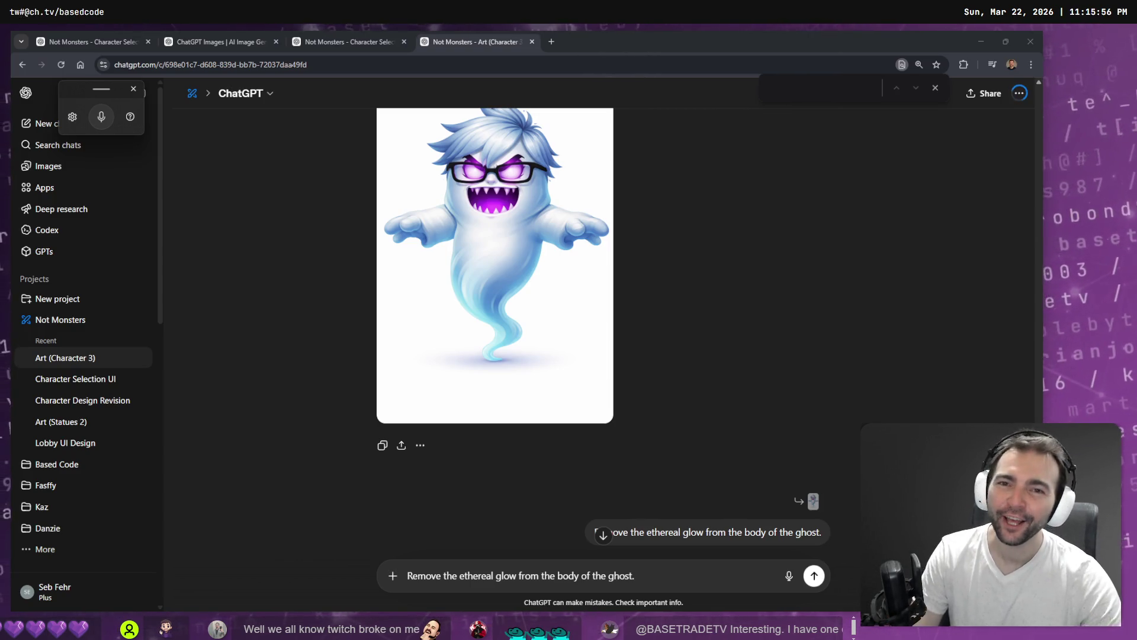
scroll(556, 142, "up", 3)
left_click(498, 296)
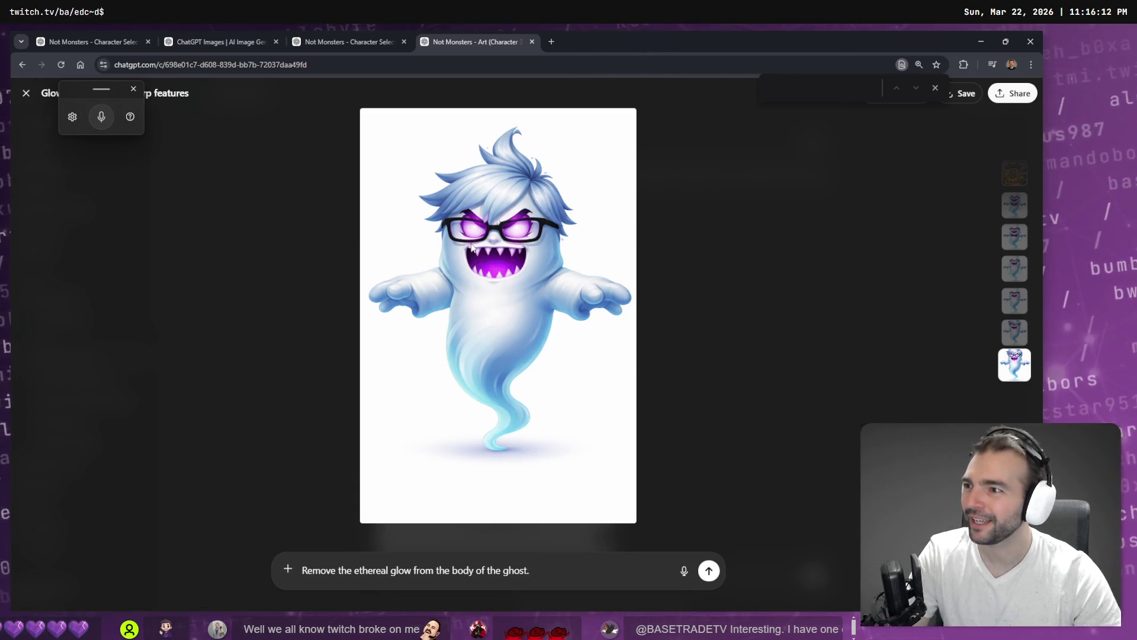
Step: Resend the glow-removal request, view the glow-free ghost, and switch to Hunyuan 3D
key("Return")
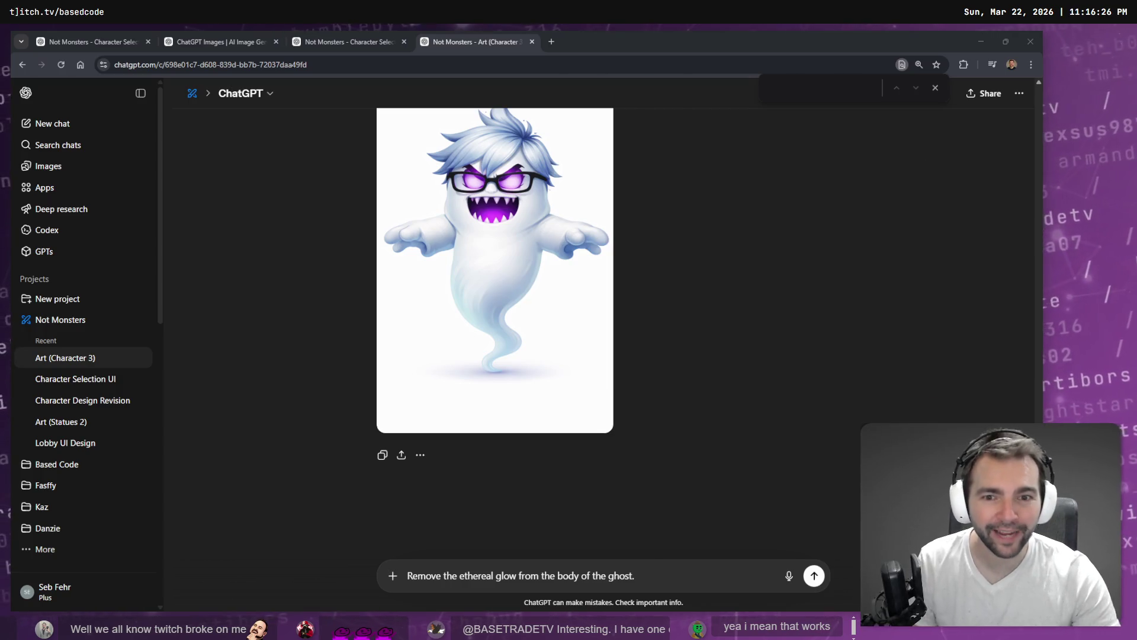
left_click(539, 345)
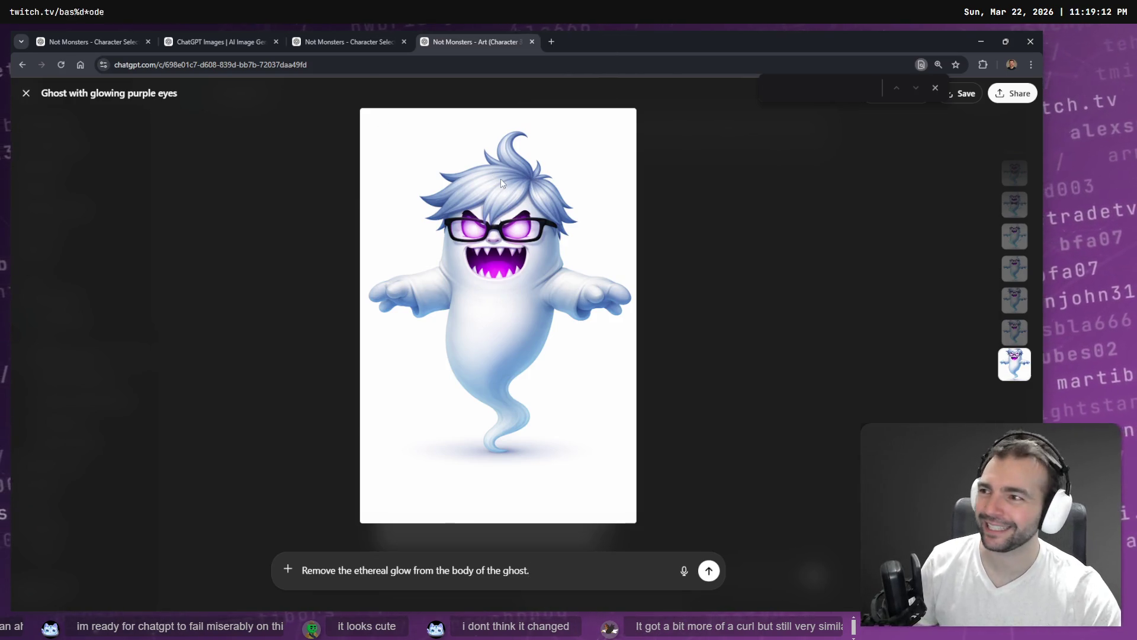
type(".")
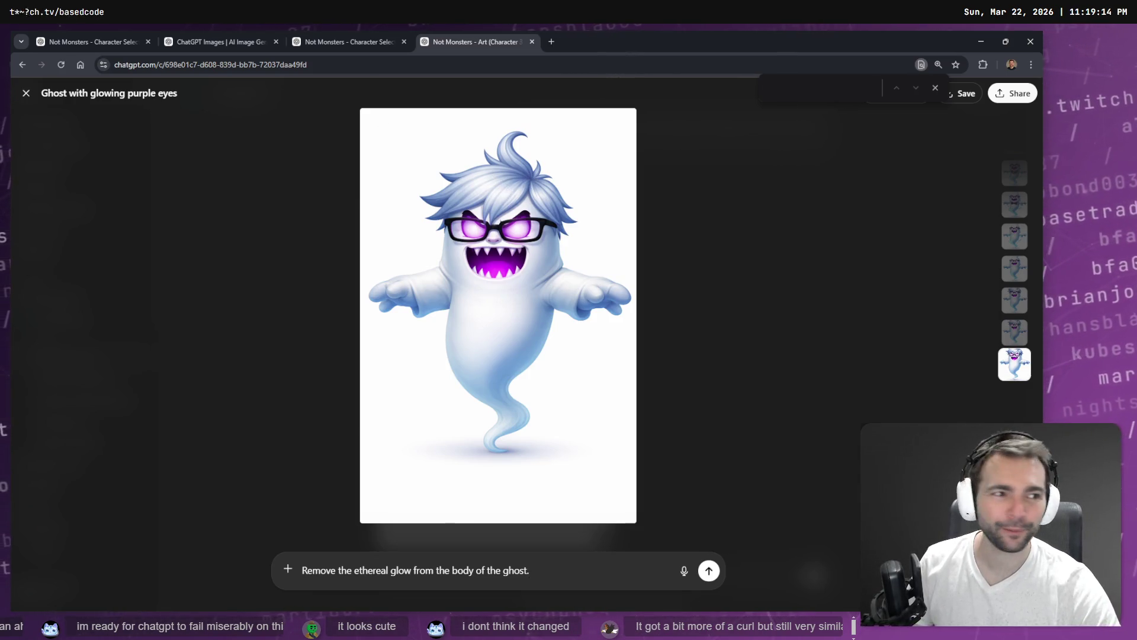
key("alt+Tab")
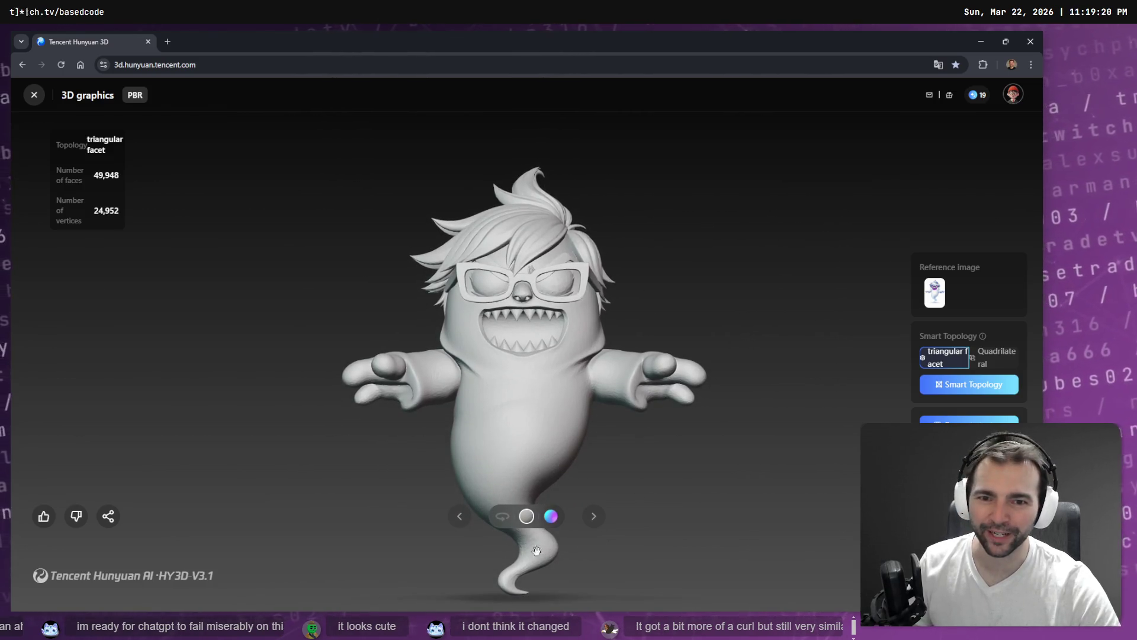
Step: Auto-rotate the ghost model full screen in Hunyuan 3D, then return to ChatGPT
left_click(502, 516)
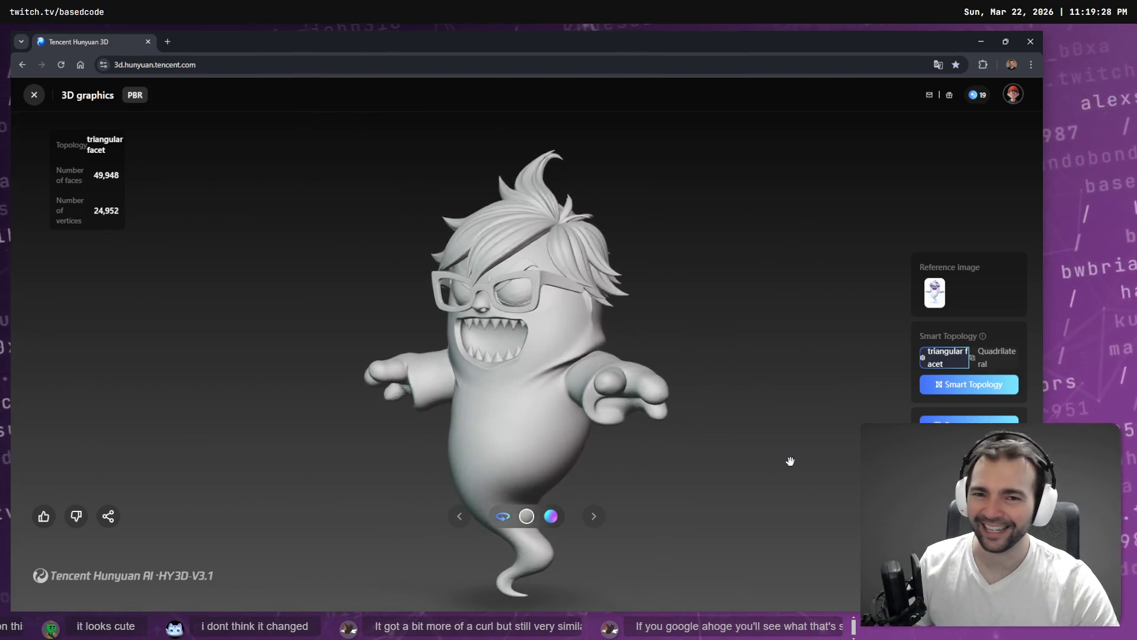
key("F11")
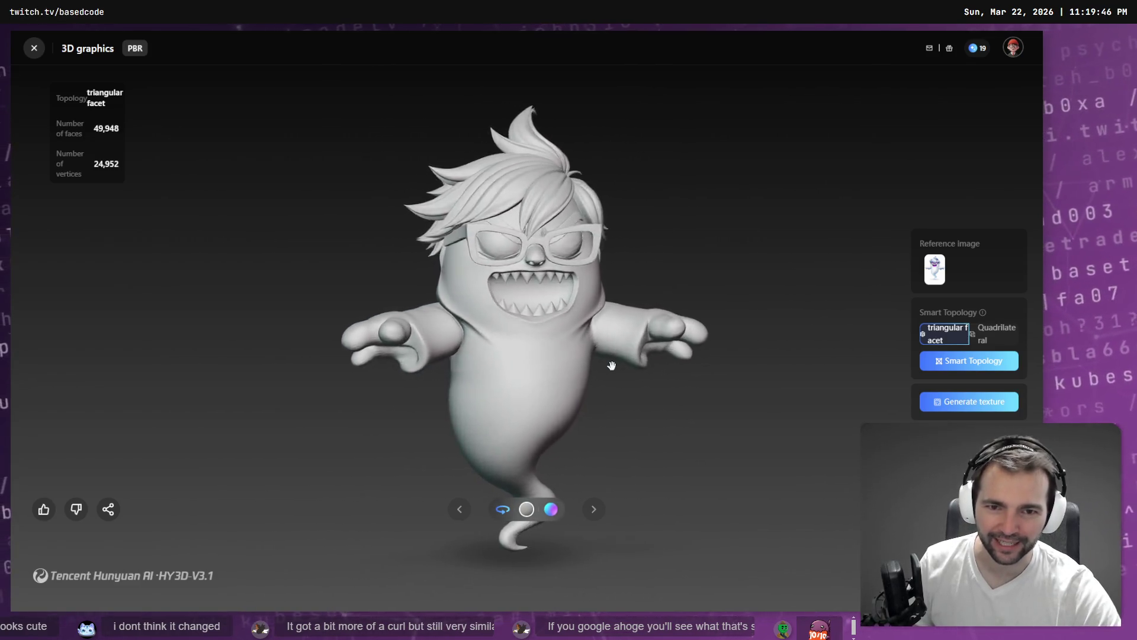
key("alt+Tab")
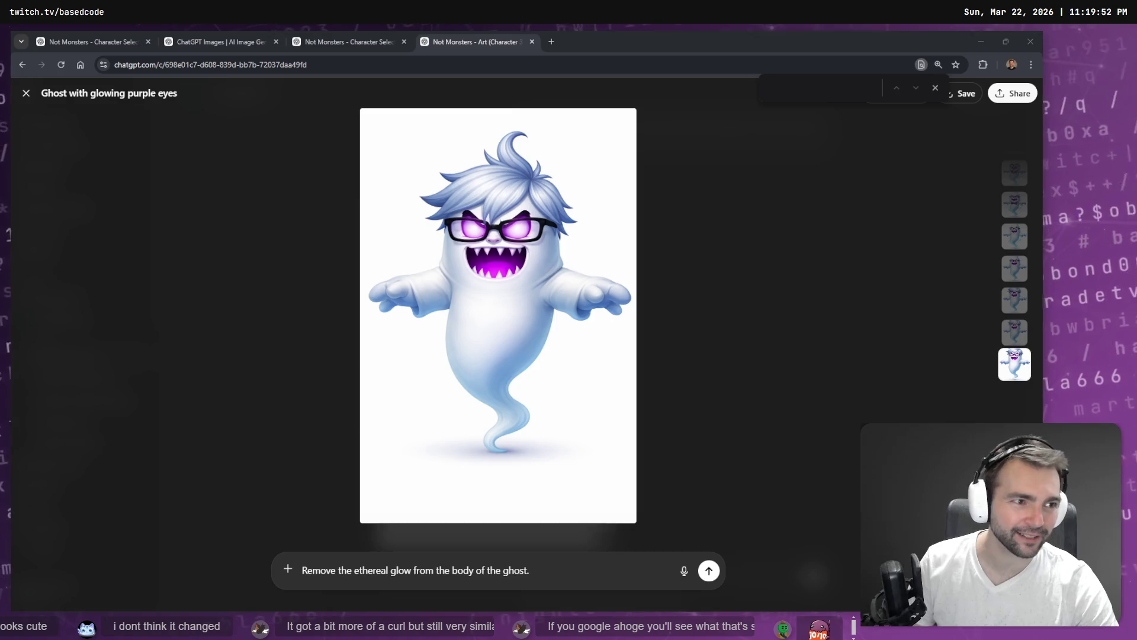
Step: Copy the glow-free ghost image and minimize Chrome to reveal the tldraw board
right_click(582, 303)
left_click(610, 328)
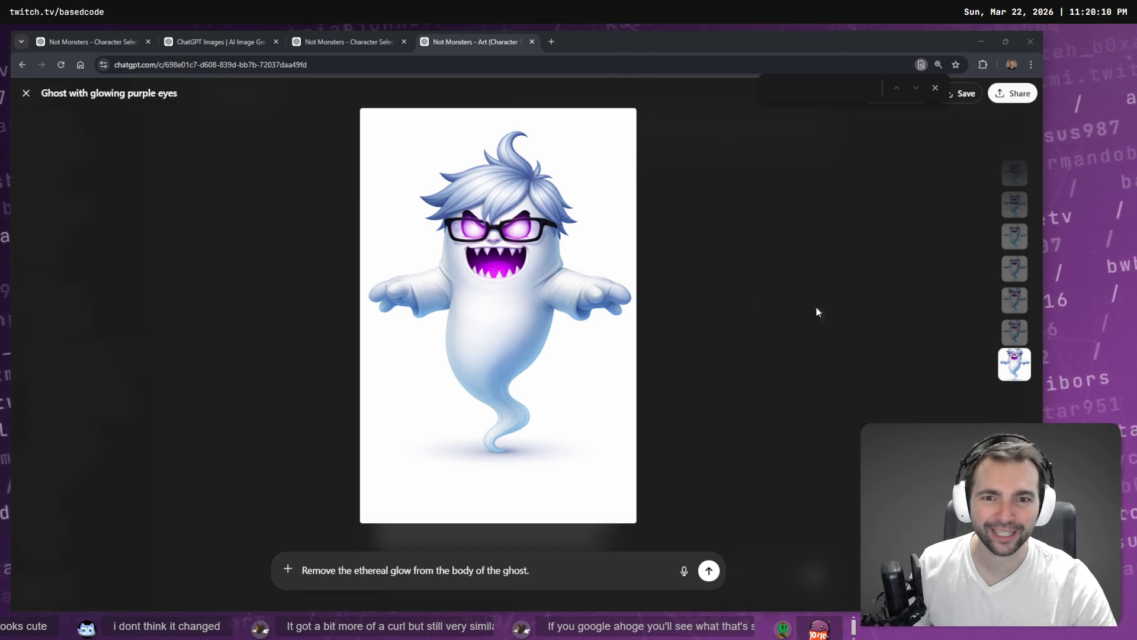
right_click(481, 256)
left_click(518, 298)
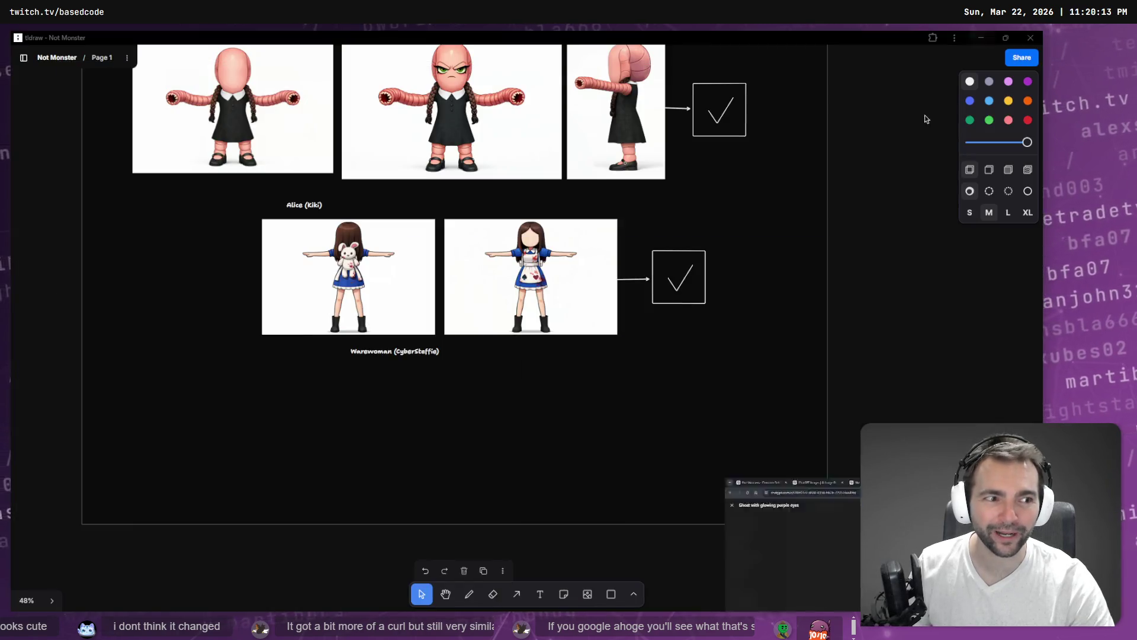
left_click(976, 38)
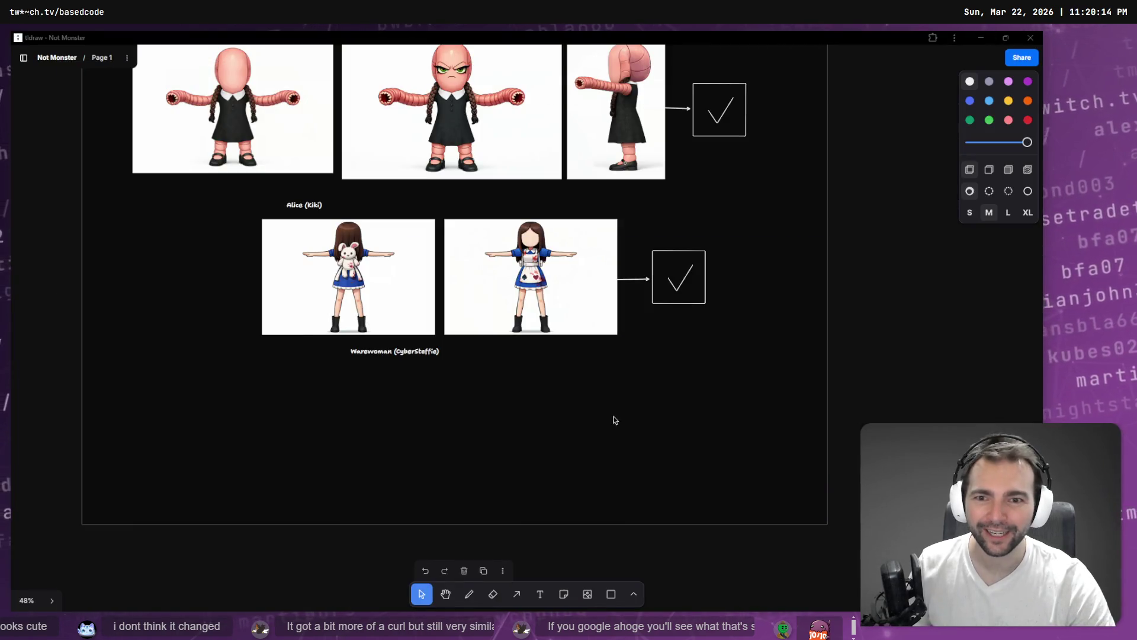
Step: Paste the ghost image onto the board, shrinking and placing it below Warewoman
key("ctrl+v")
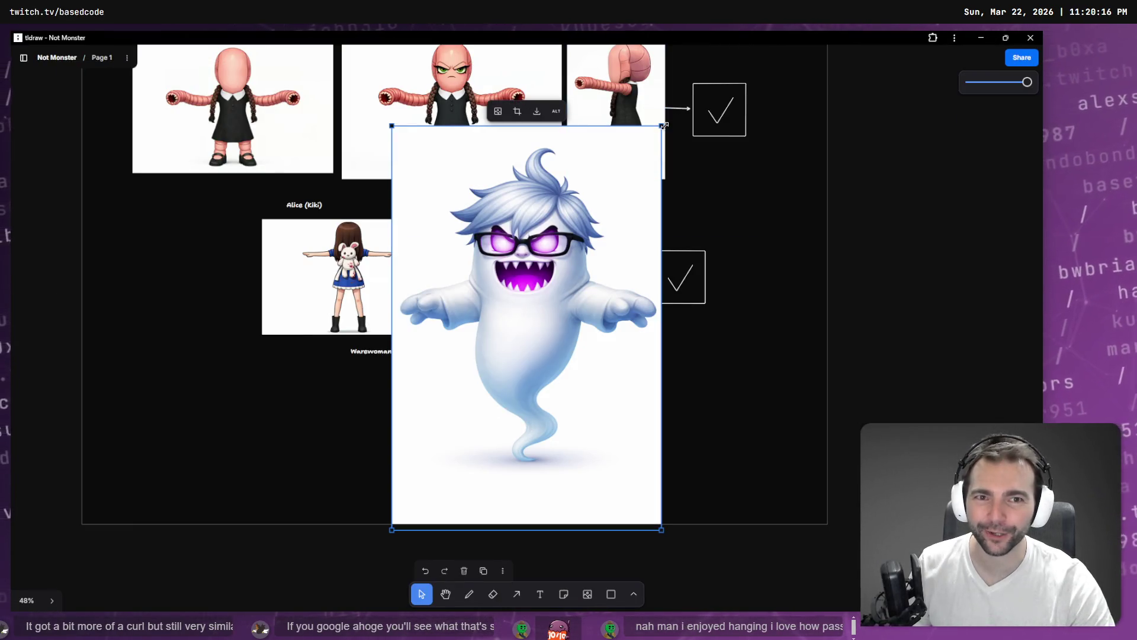
left_click_drag(664, 126, 516, 345)
left_click_drag(479, 396, 267, 395)
mouse_move(304, 531)
left_mouse_down()
mouse_move(286, 501)
mouse_move(296, 515)
left_mouse_up()
left_click_drag(274, 432, 323, 461)
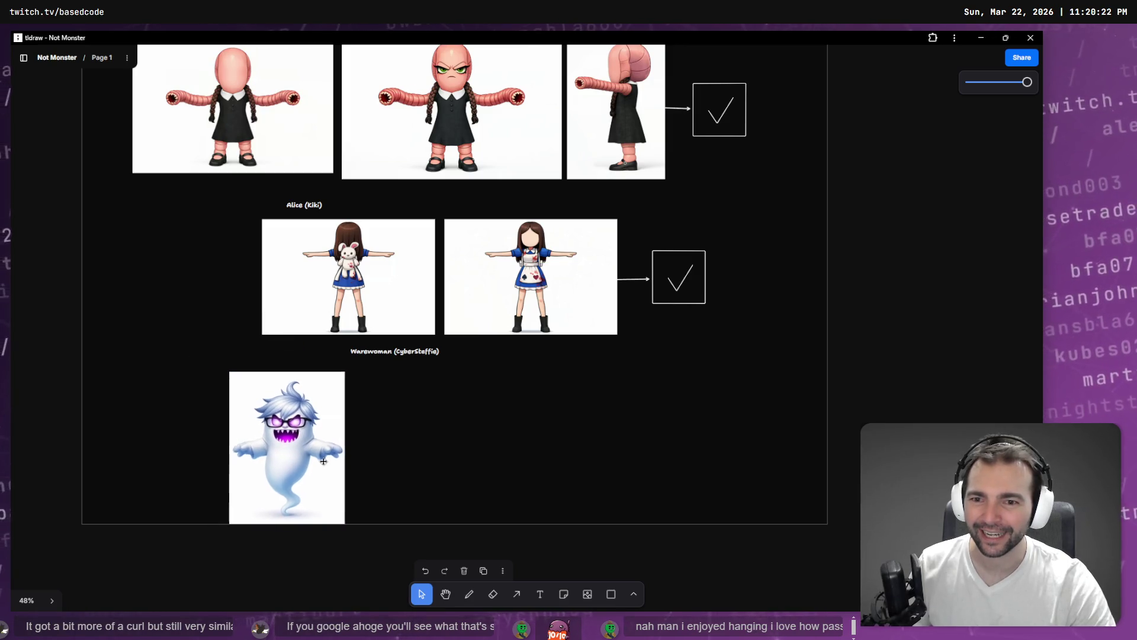
Step: Rewrite the copied Warewoman (CyberSteffie) caption as 'Poultergeist (BaseTradeTV)'
scroll(462, 356, "down", 1)
left_click(399, 304)
left_click(397, 302)
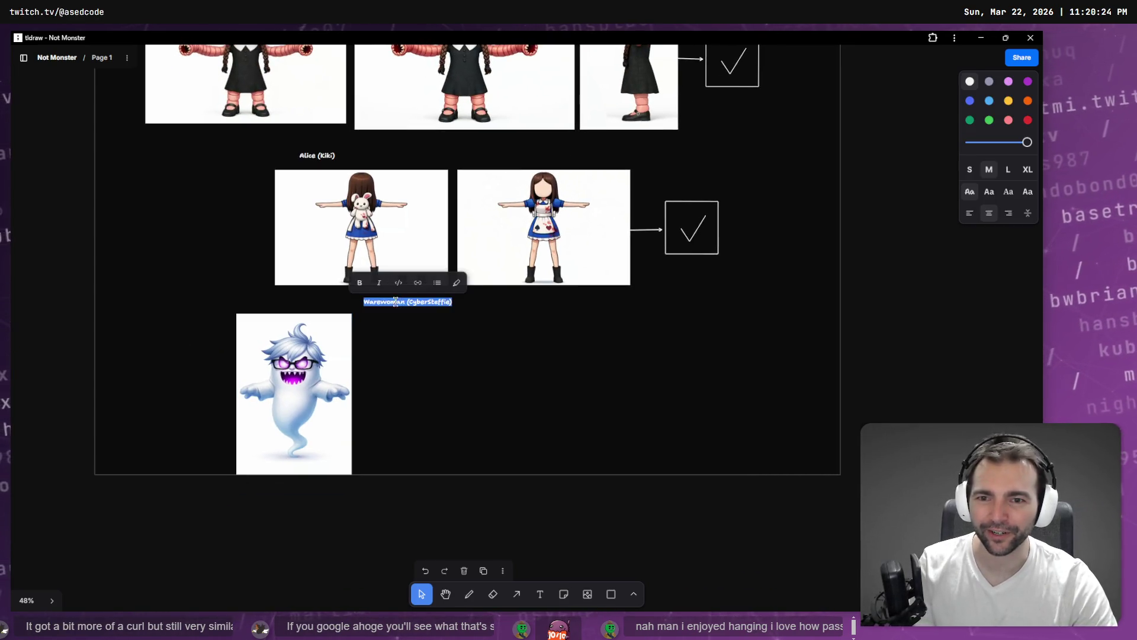
double_click(395, 302)
type("B")
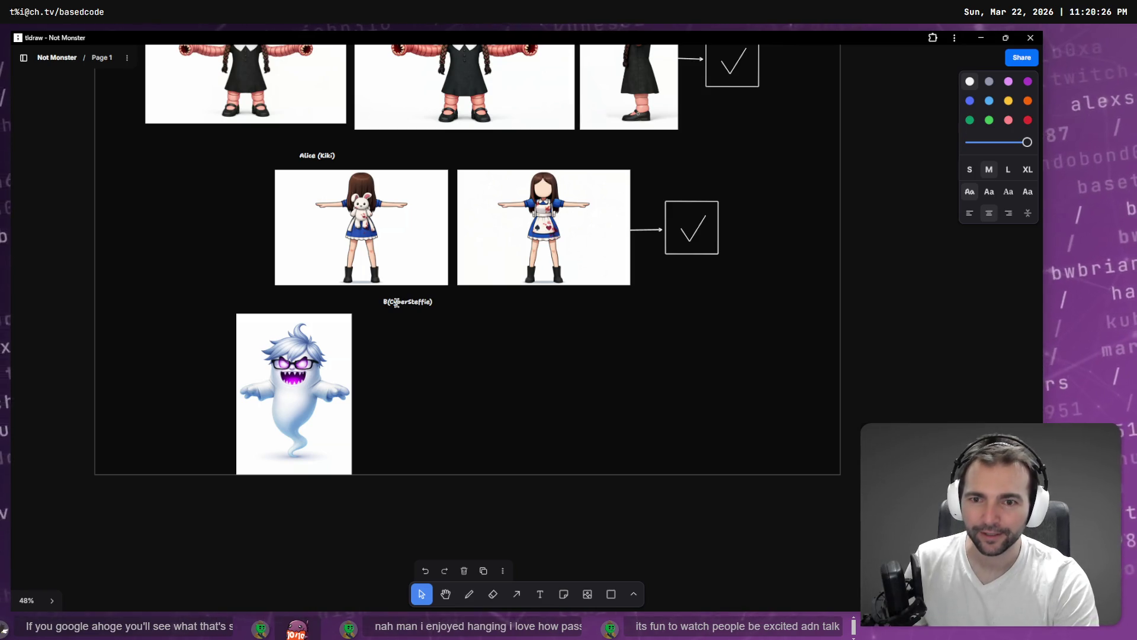
key("BackSpace")
double_click(397, 302)
type("PO")
type("oultergeist (BaseTrade")
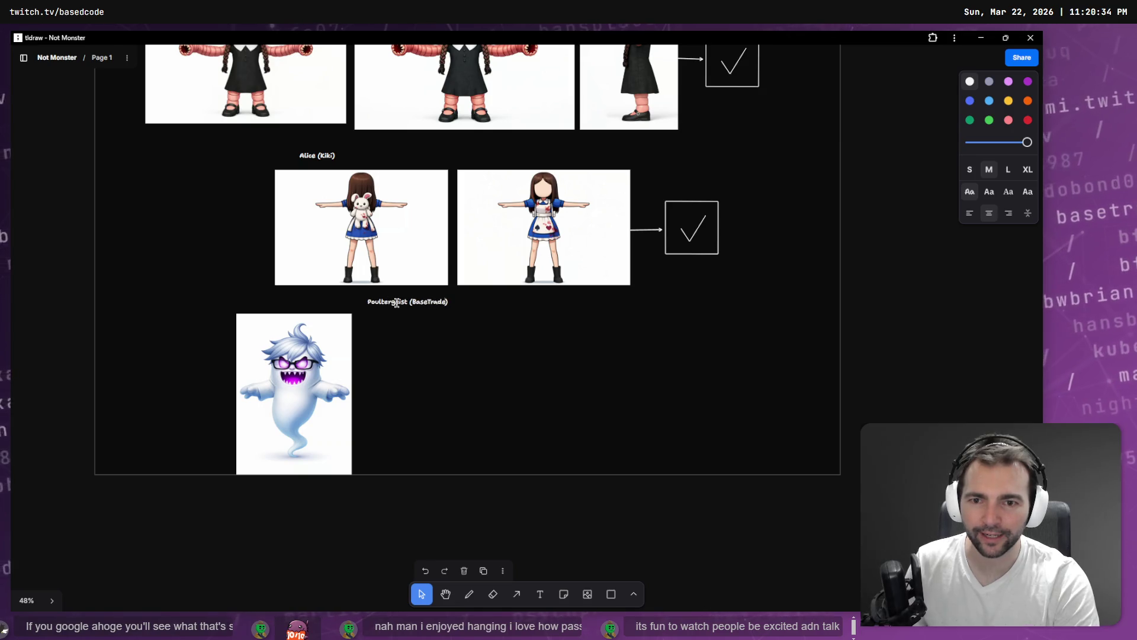
type("V")
Step: Move the ghost up into the frame and stretch the frame taller to fit it
left_click(314, 392)
left_click_drag(315, 392, 321, 389)
key("Escape")
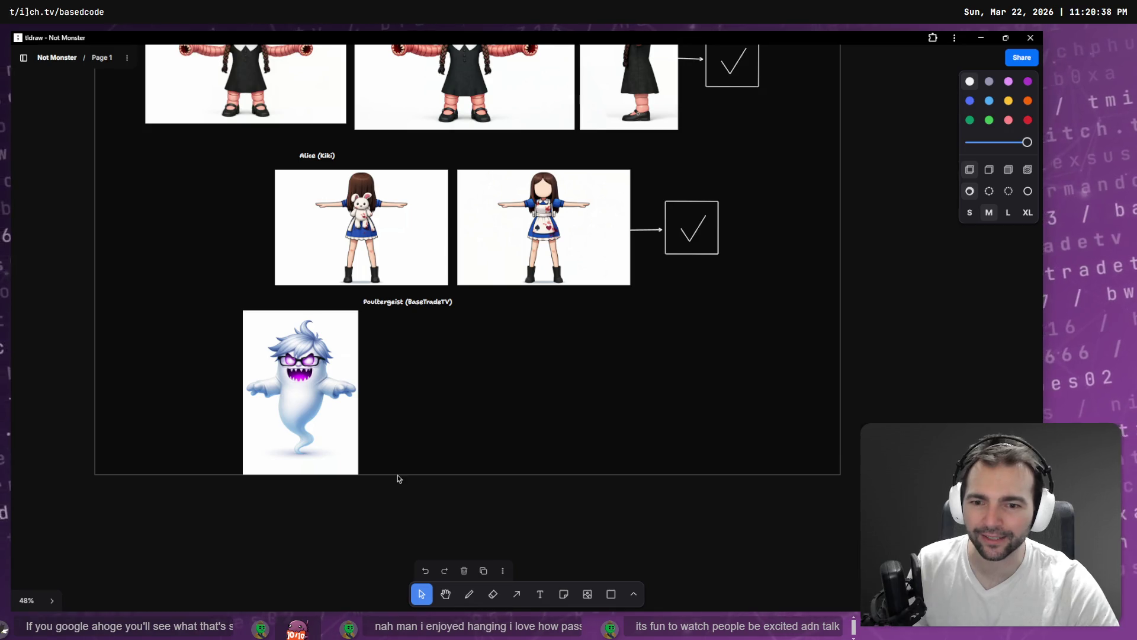
left_click(397, 475)
left_click_drag(404, 474, 403, 494)
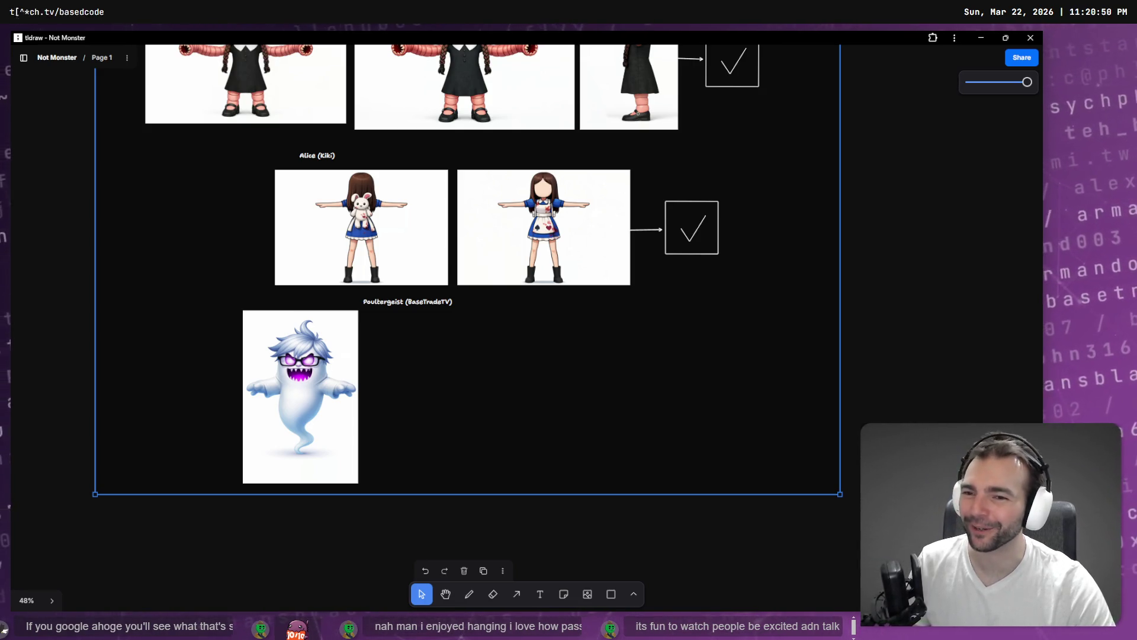
Step: Move the ghost image beneath the Alice images, then zoom out and pan to see the full board
scroll(271, 350, "left", 5)
scroll(272, 350, "right", 3)
left_click(360, 360)
mouse_move(361, 360)
left_mouse_down()
mouse_move(494, 364)
mouse_move(402, 366)
left_mouse_up()
scroll(334, 343, "down", 3)
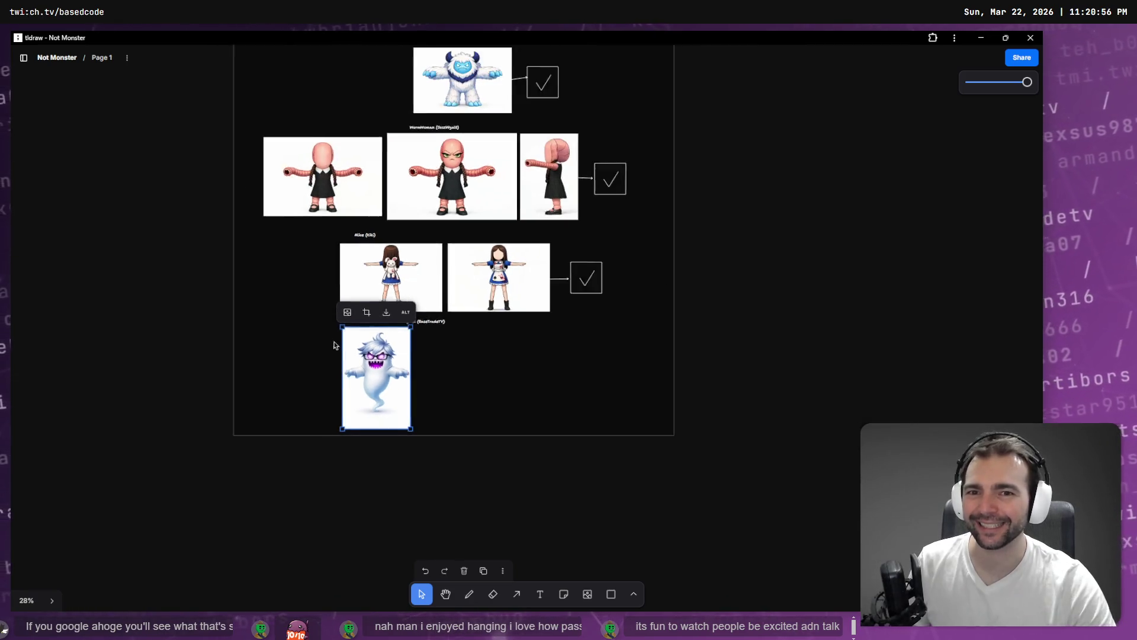
scroll(335, 345, "down", 1)
scroll(261, 178, "up", 3)
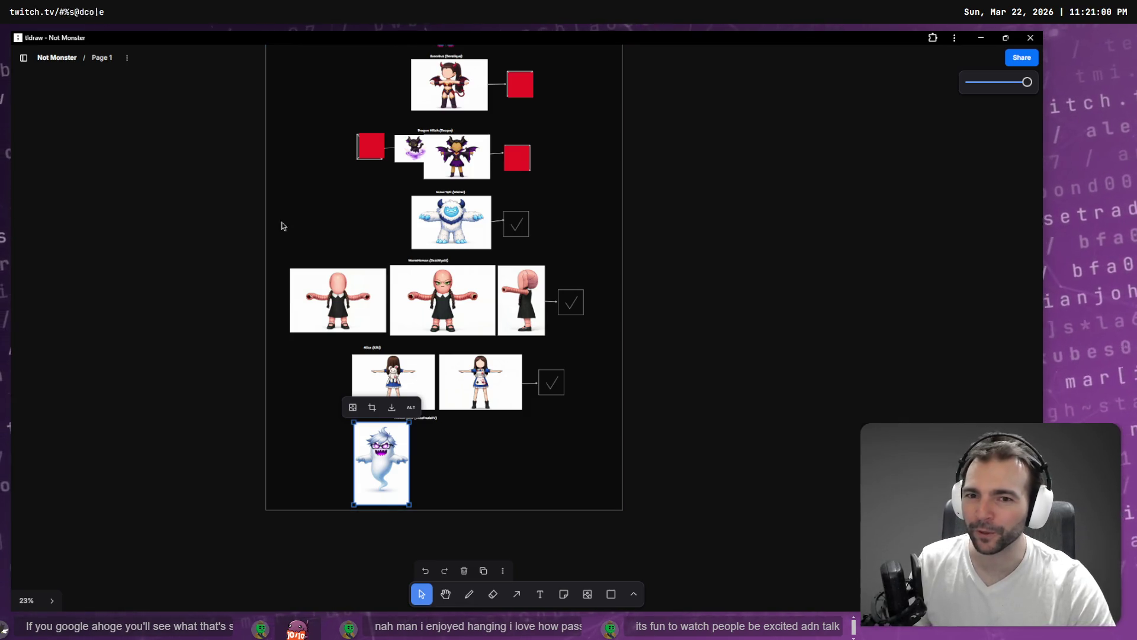
mouse_move(319, 233)
left_mouse_down()
mouse_move(337, 291)
mouse_move(347, 259)
left_mouse_up()
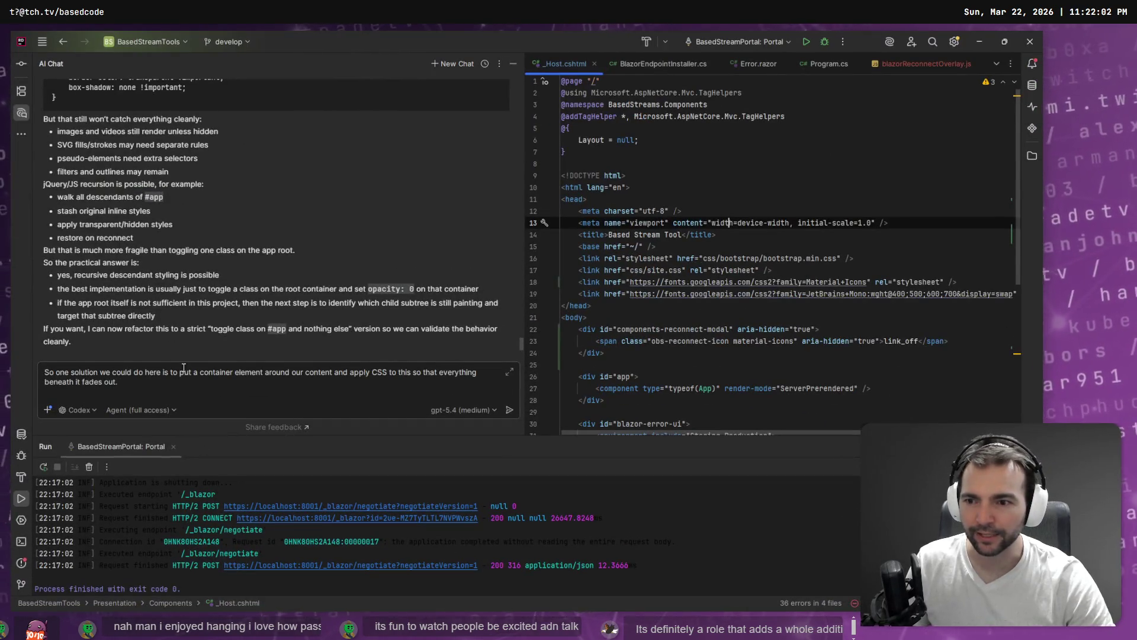
Step: Focus the AI chat box and browse Rider's main menu without choosing anything
left_click(132, 386)
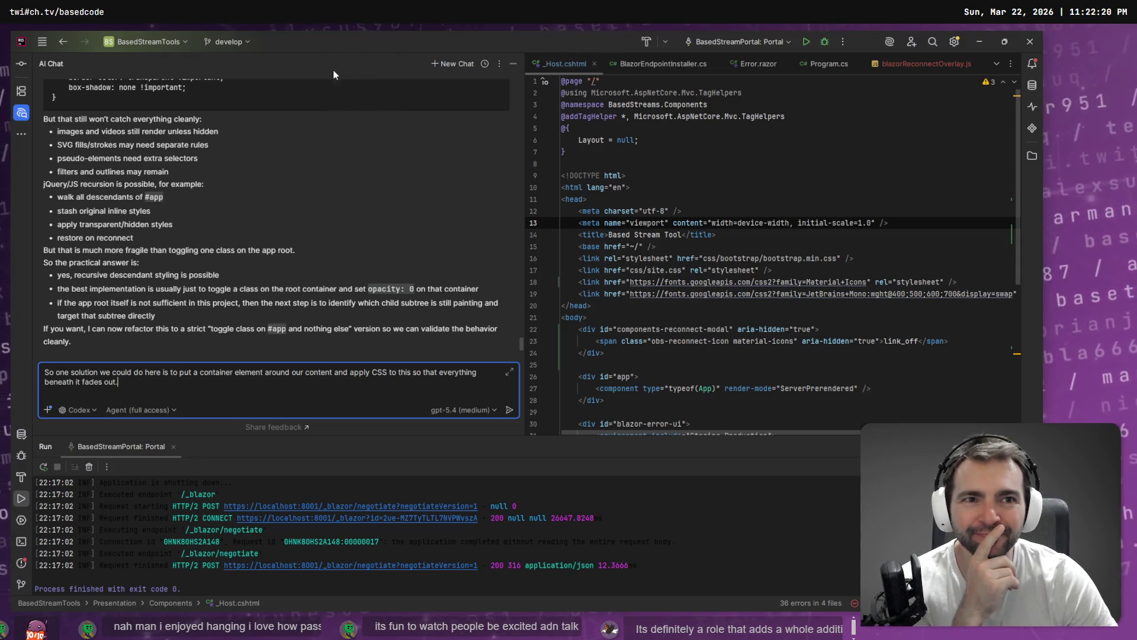
left_click(38, 40)
mouse_move(62, 41)
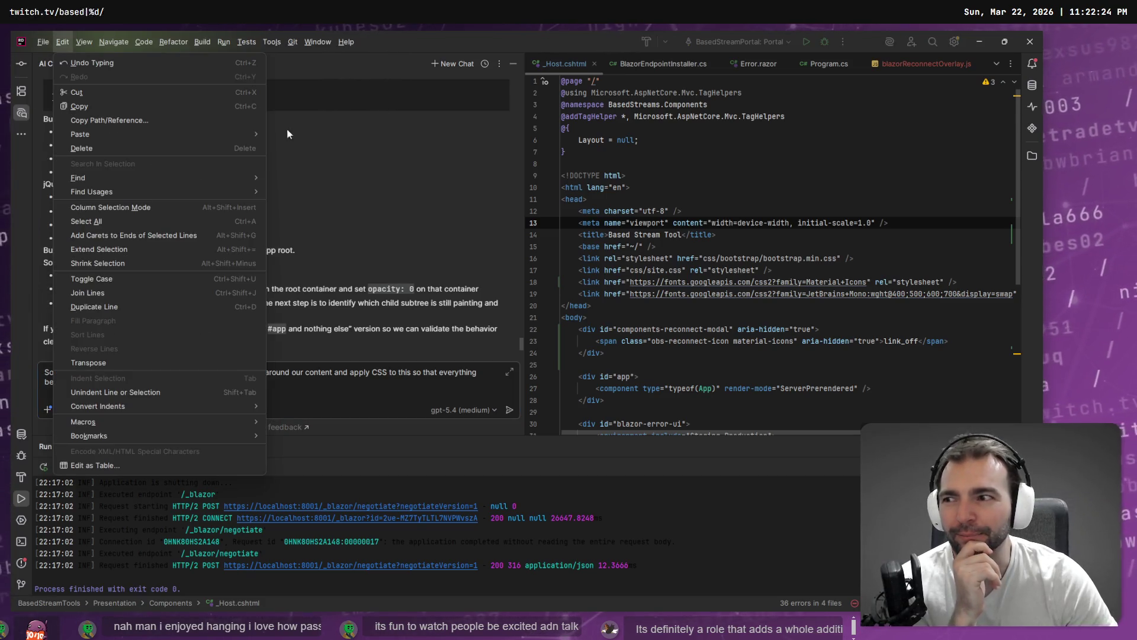
left_click(400, 165)
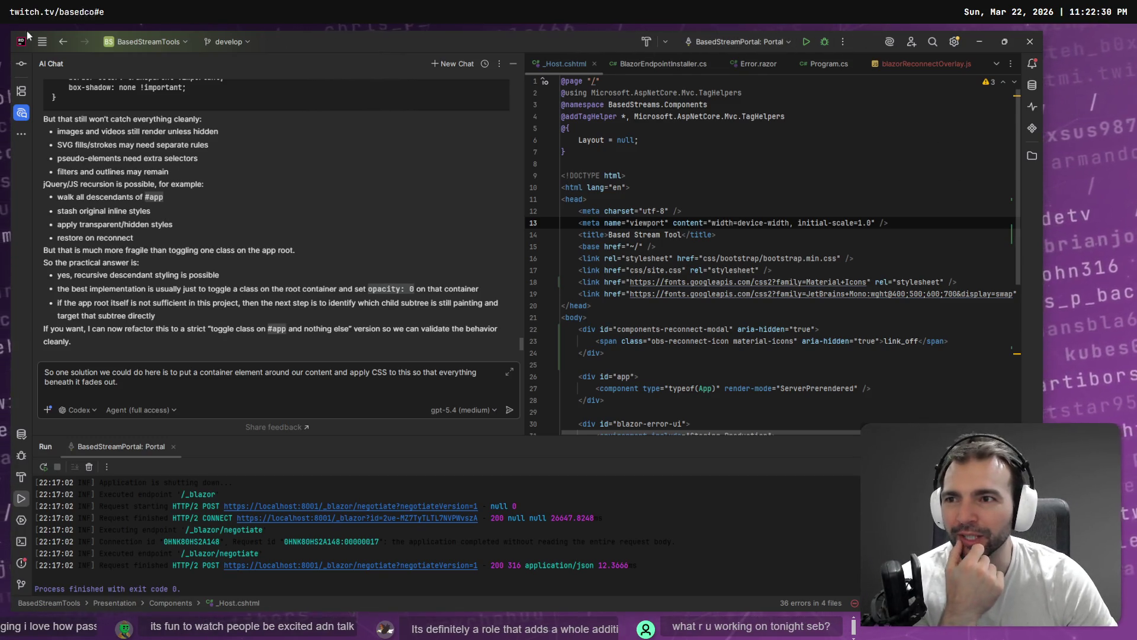
left_click(43, 42)
key("Escape")
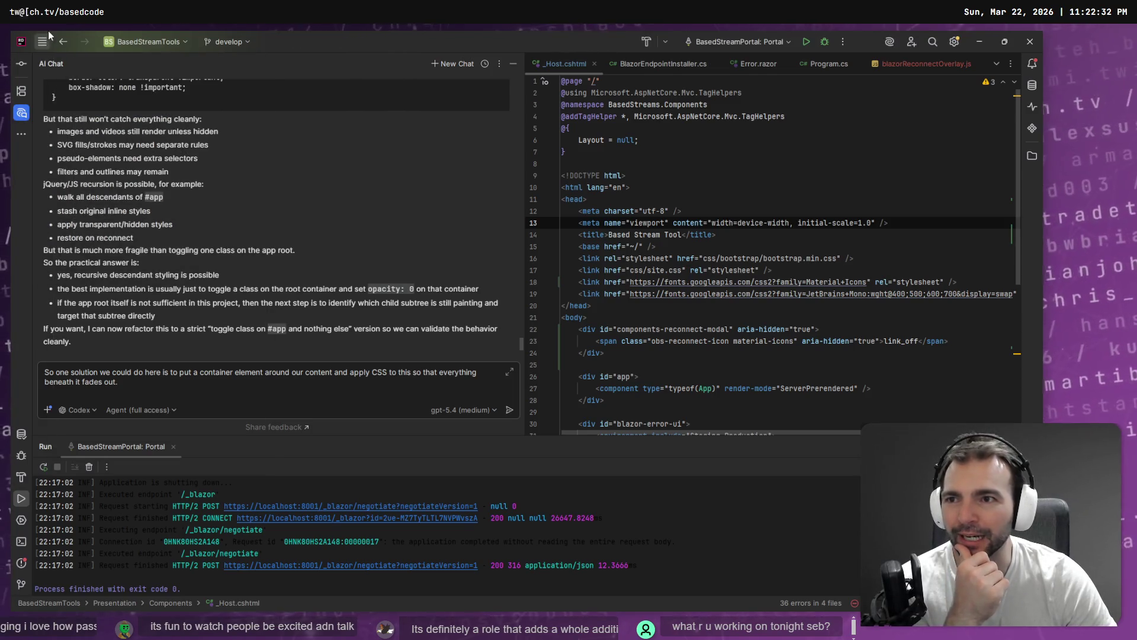
Step: Switch Rider to the Not Monster solution in the current window
left_click(123, 40)
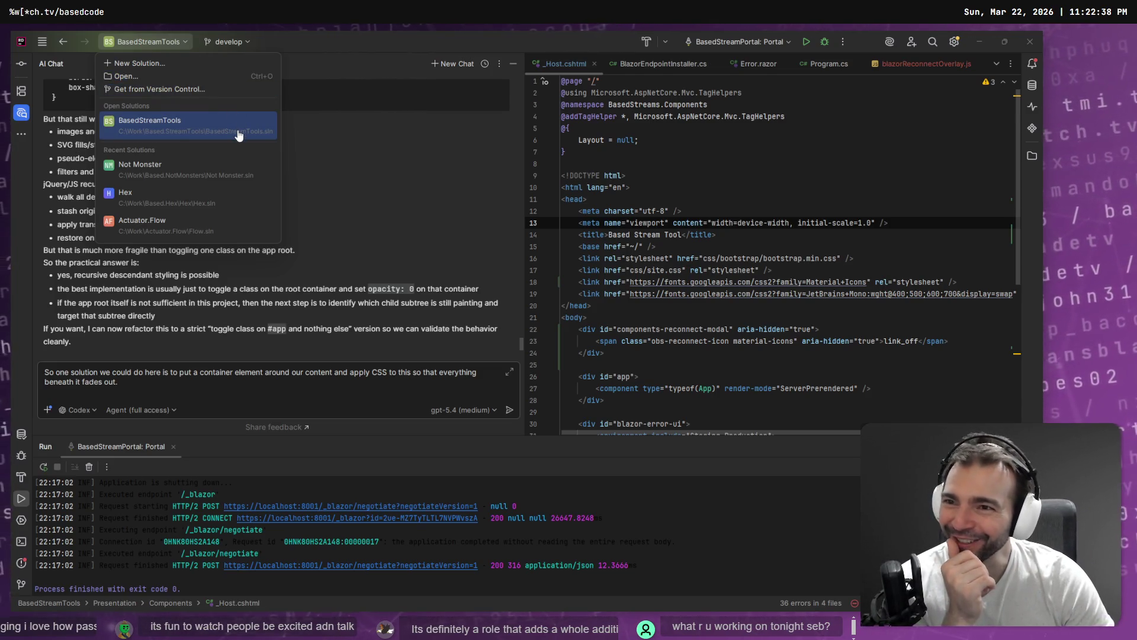
left_click(187, 172)
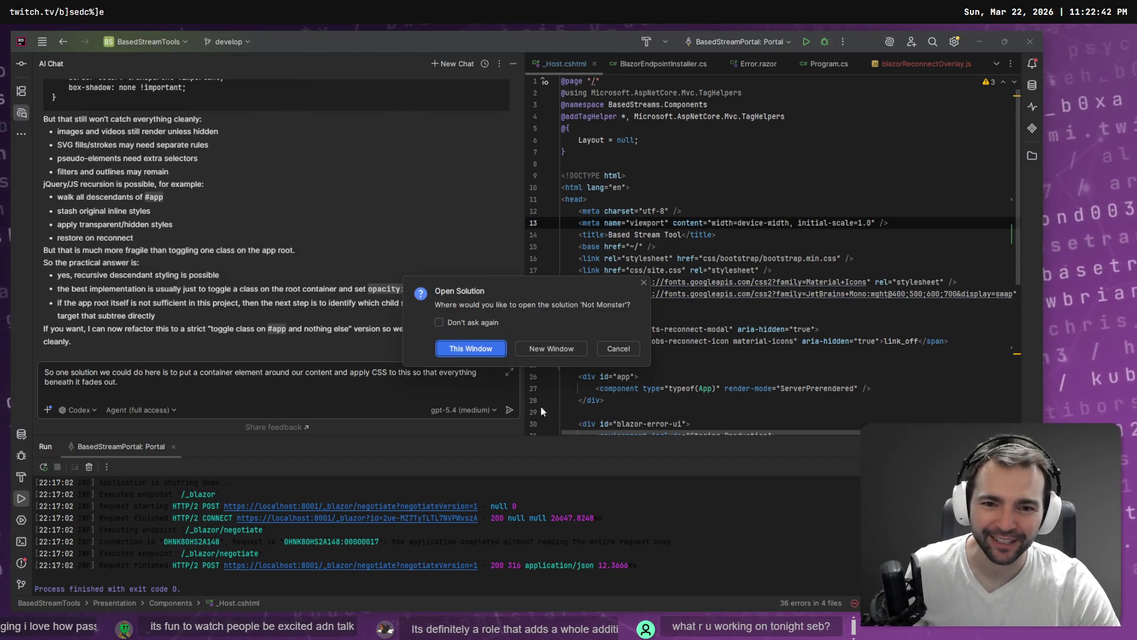
left_click(601, 348)
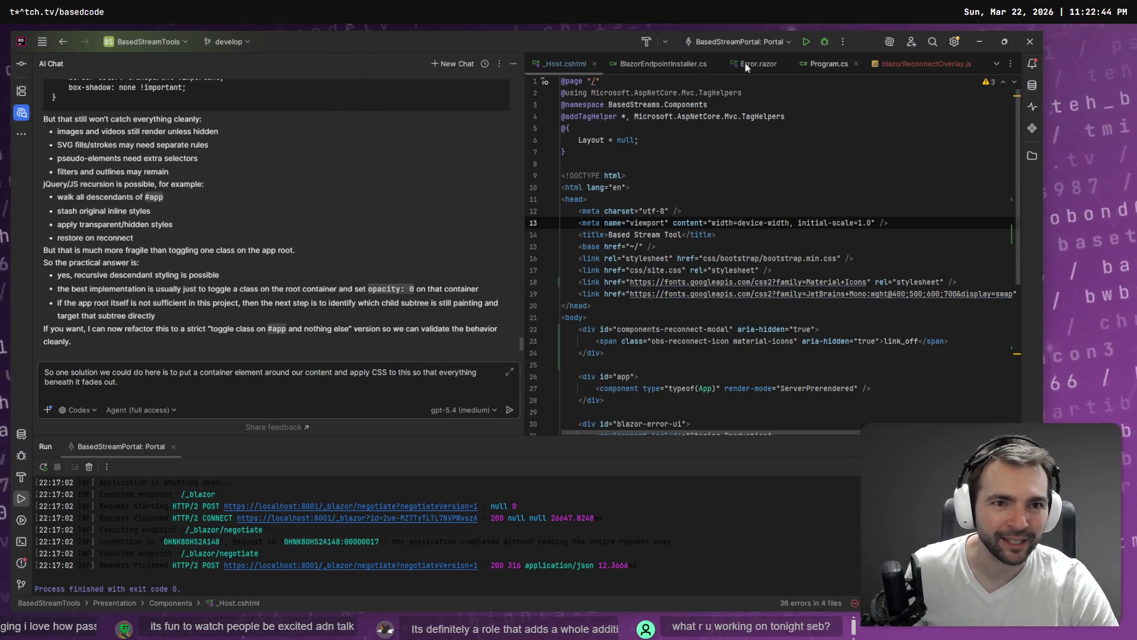
left_click(145, 42)
left_click(155, 170)
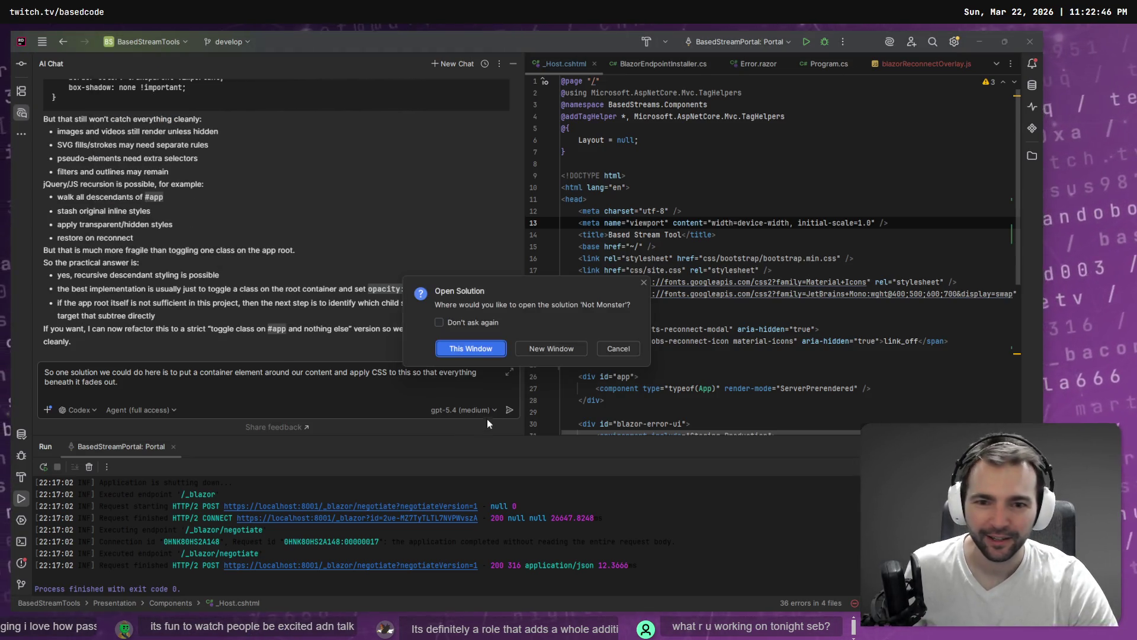
left_click(489, 354)
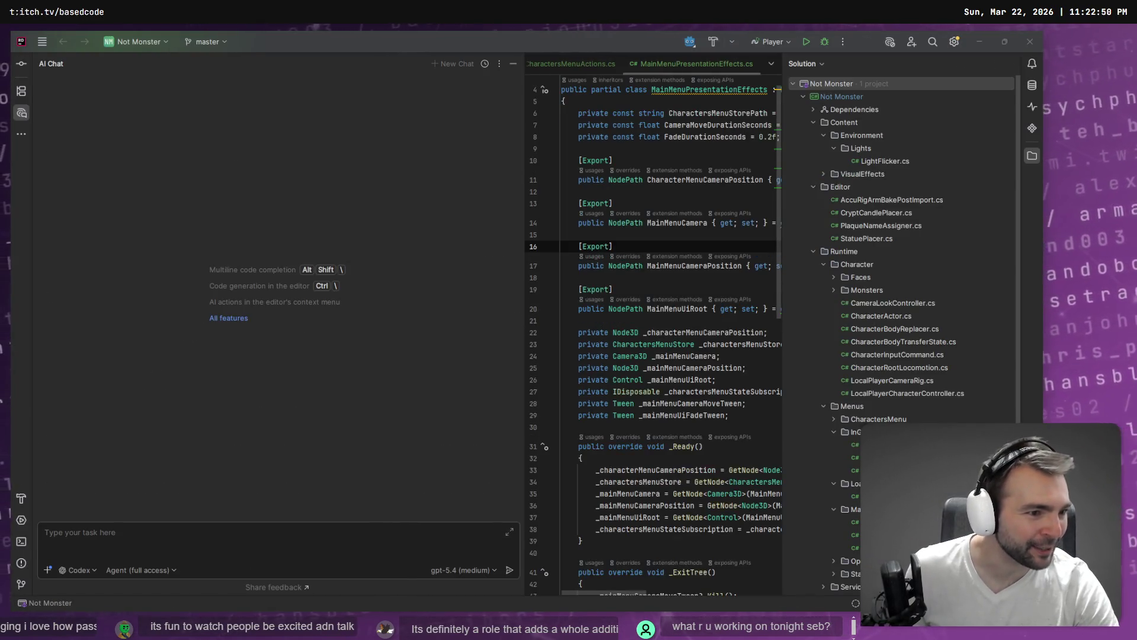
key("alt+Tab")
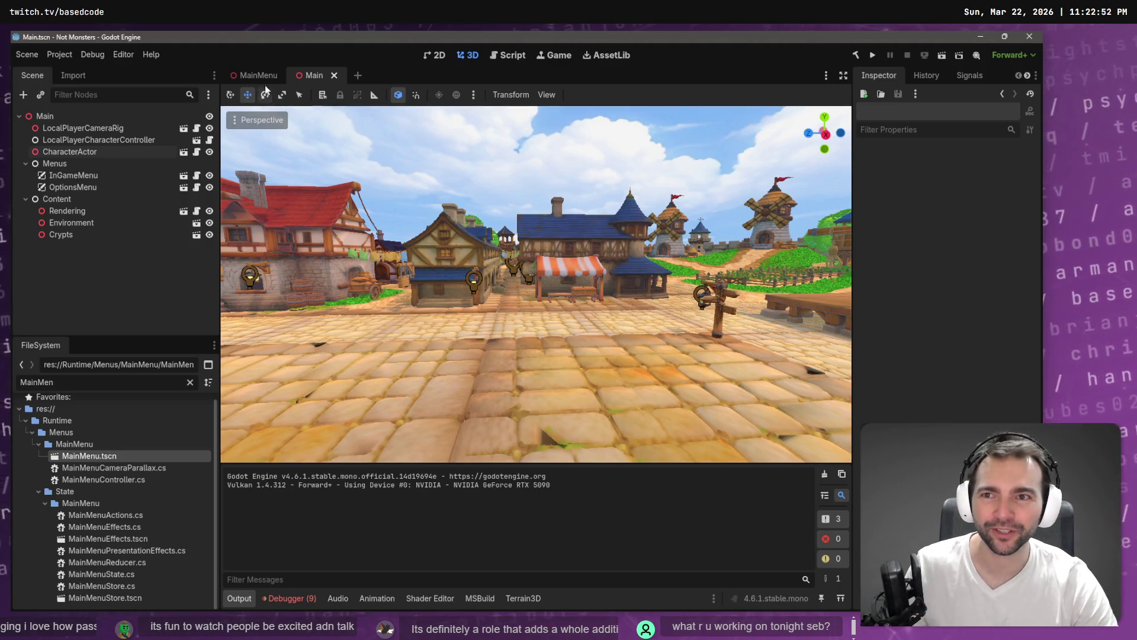
Step: Run the game from the MainMenu scene, browse its Characters screen, then quit back to the editor
left_click(254, 76)
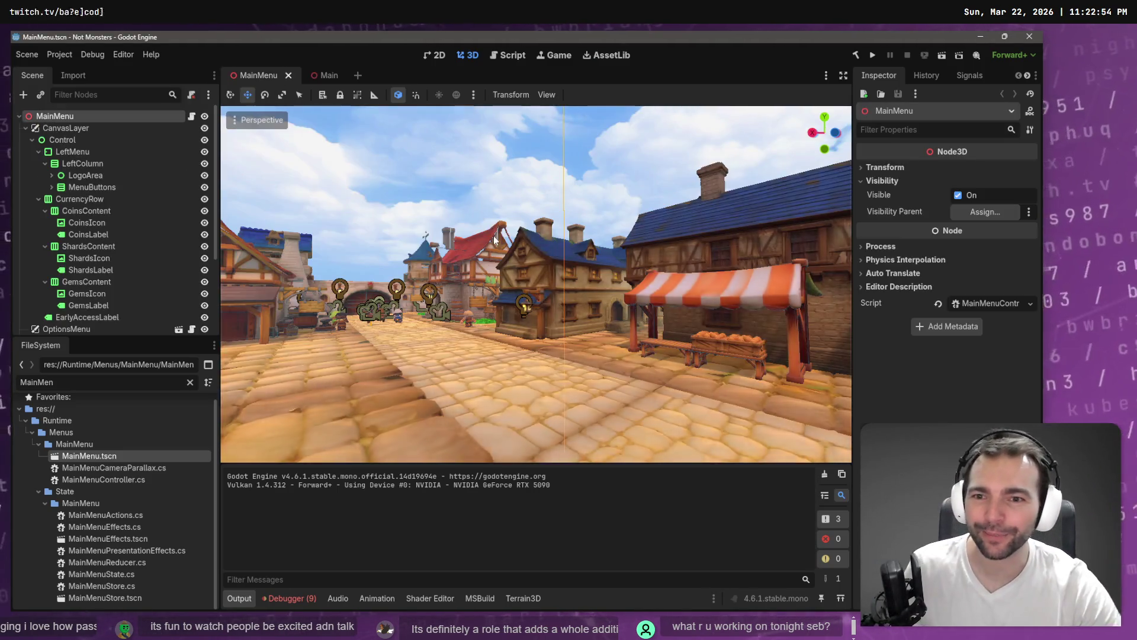
key("F5")
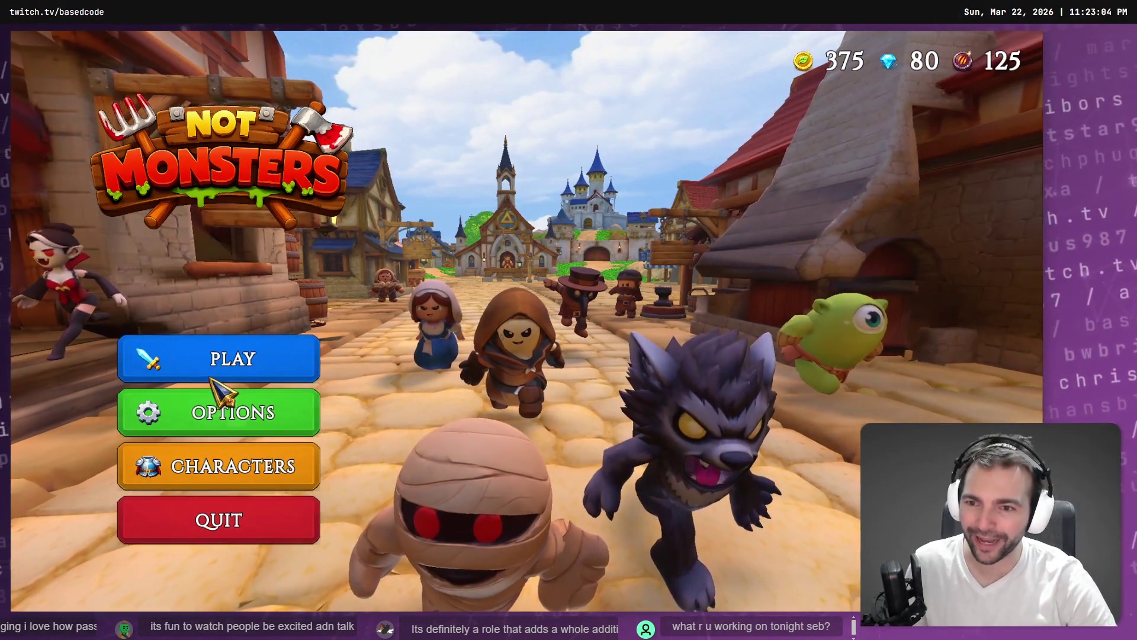
left_click(242, 479)
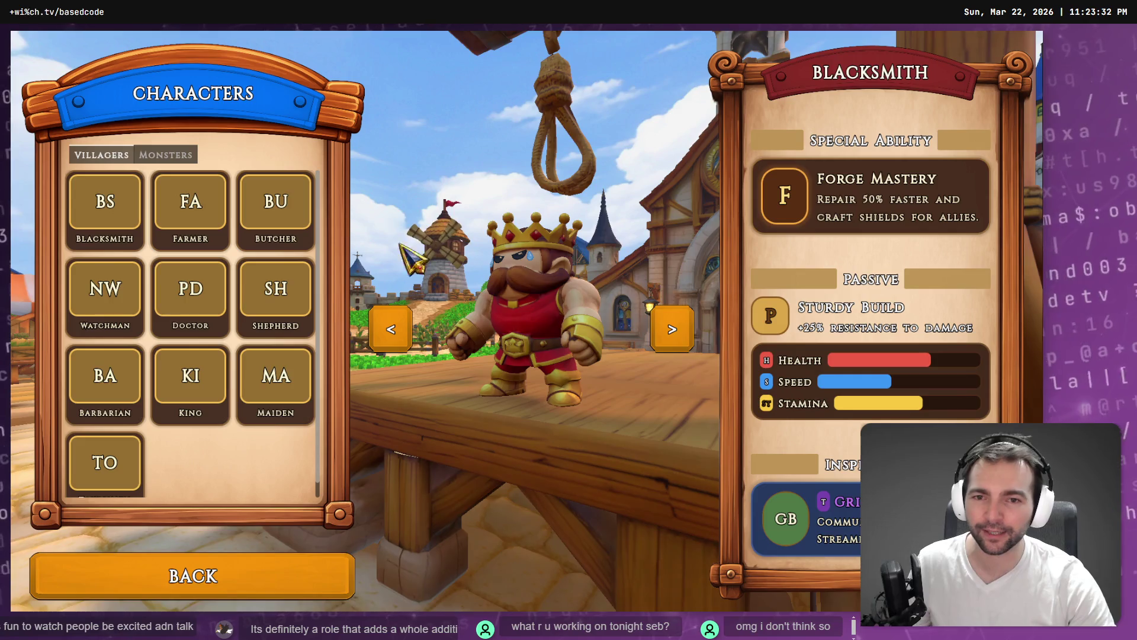
left_click(308, 573)
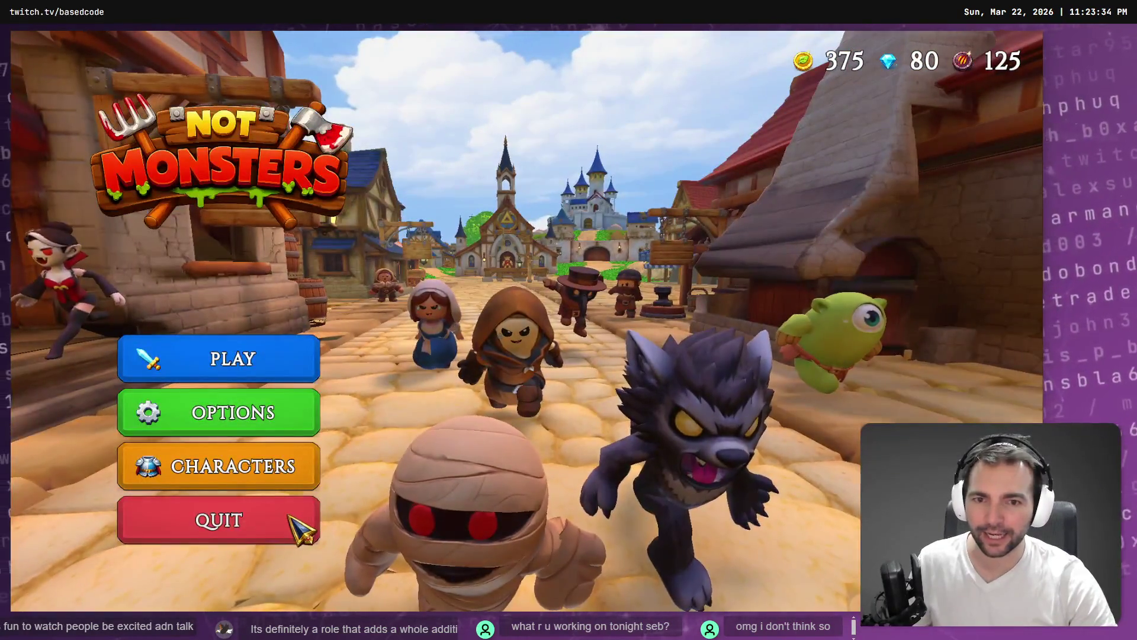
left_click(290, 516)
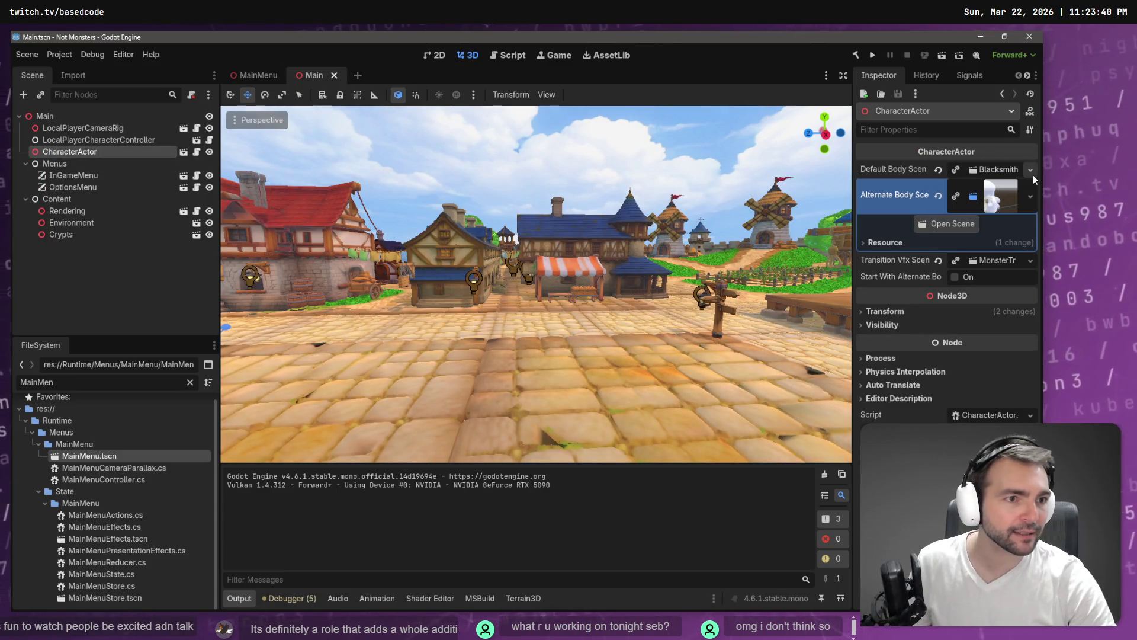
Step: Set CharacterActor's Default Body Scene to ButcherCharacter.tscn via Quick Load, then save and rerun with F5
left_click(1032, 172)
left_click(996, 216)
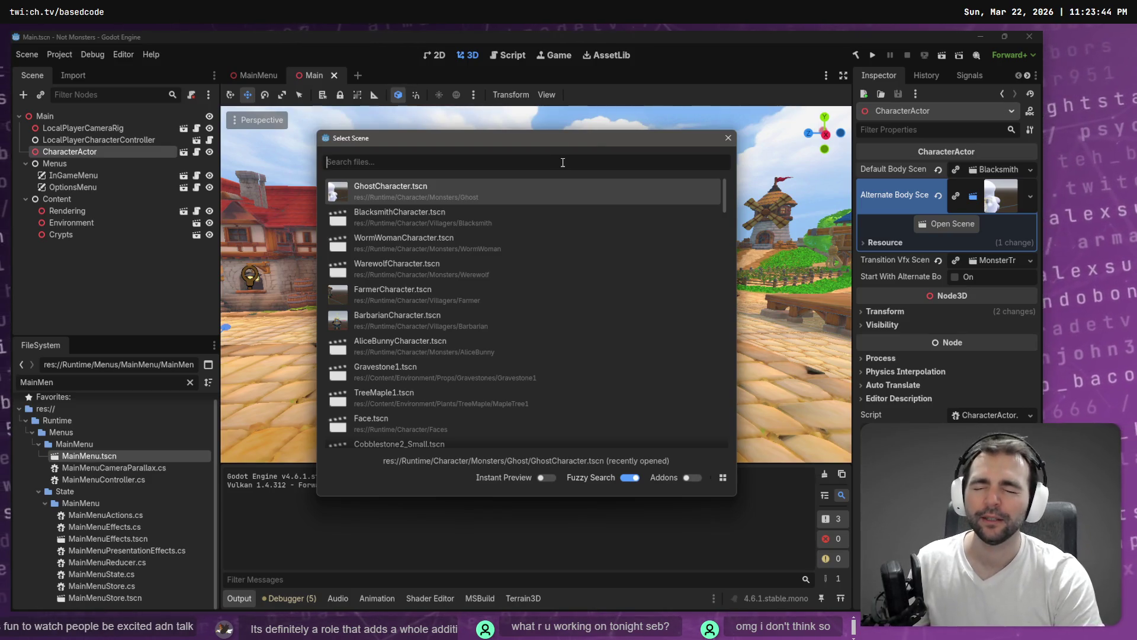
type("But")
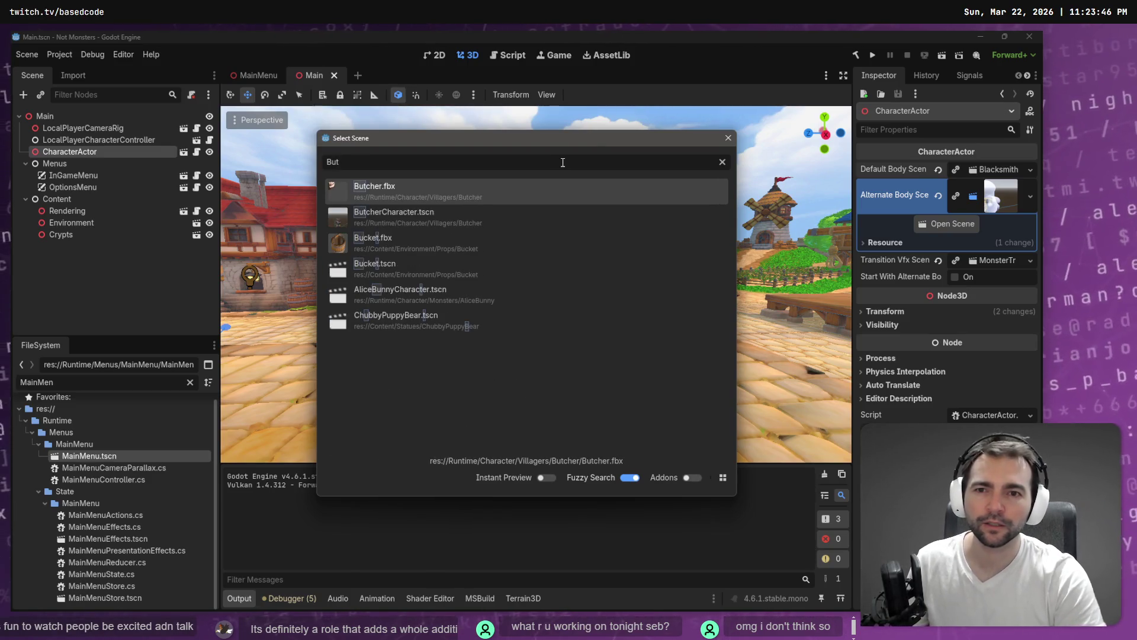
key("Down")
key("Return")
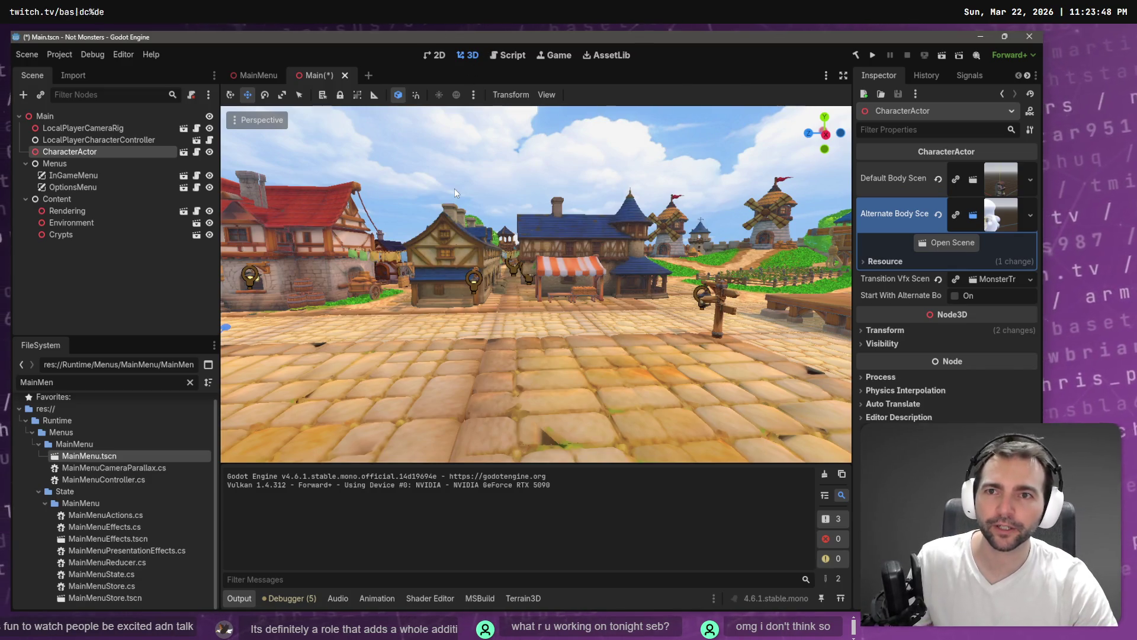
key("F5")
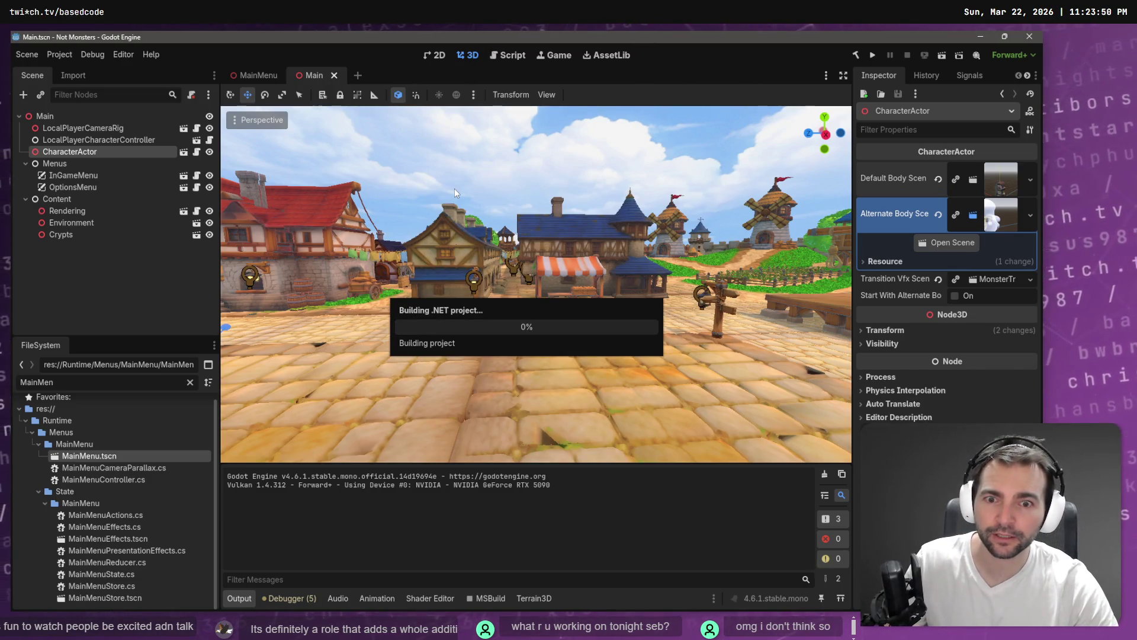
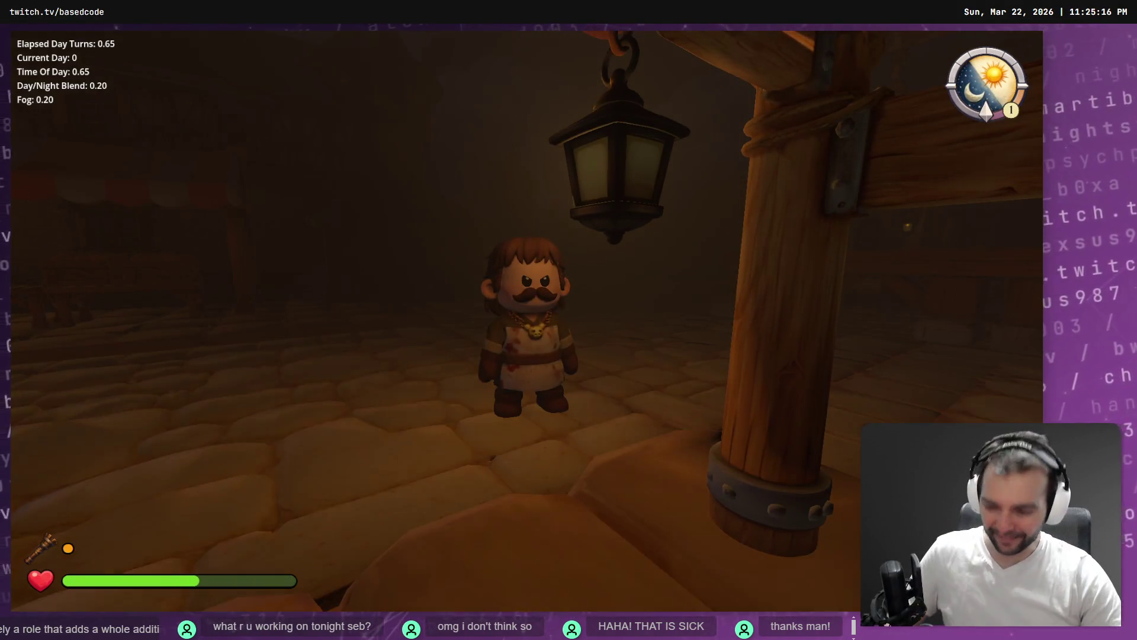
Step: Stop the running Godot game with F8 and switch to the Fork Git client
key("F8")
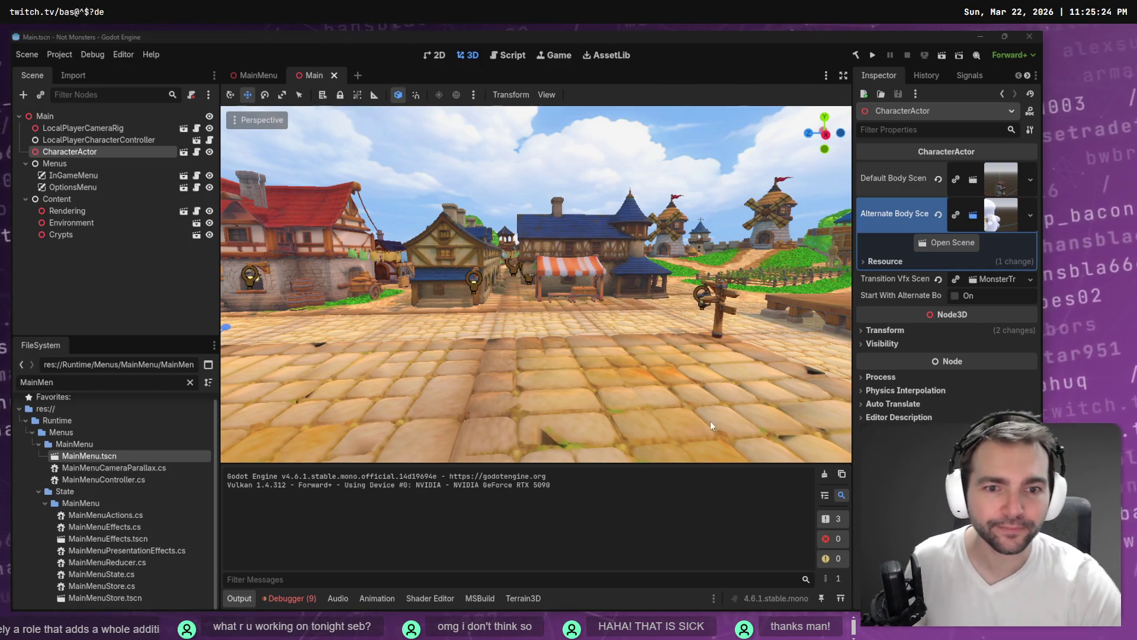
key("alt+Tab")
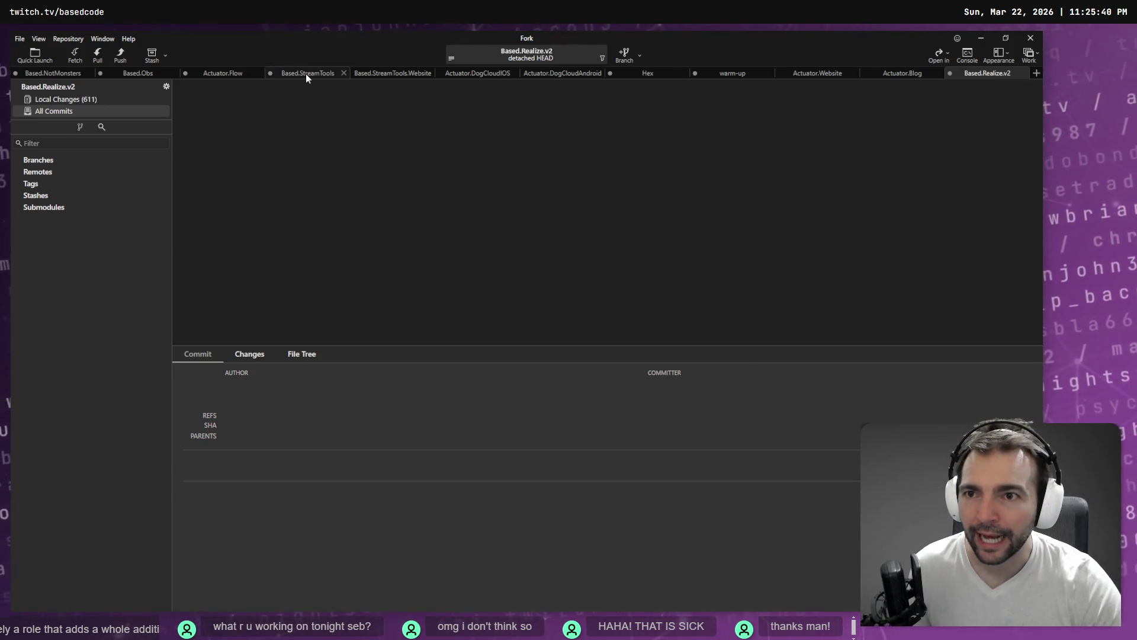
Step: Stage CharactersMenu.tscn, MainMenu.tscn and Main.tscn in Based.NotMonsters, then switch to the ChatGPT ghost image
left_click(65, 73)
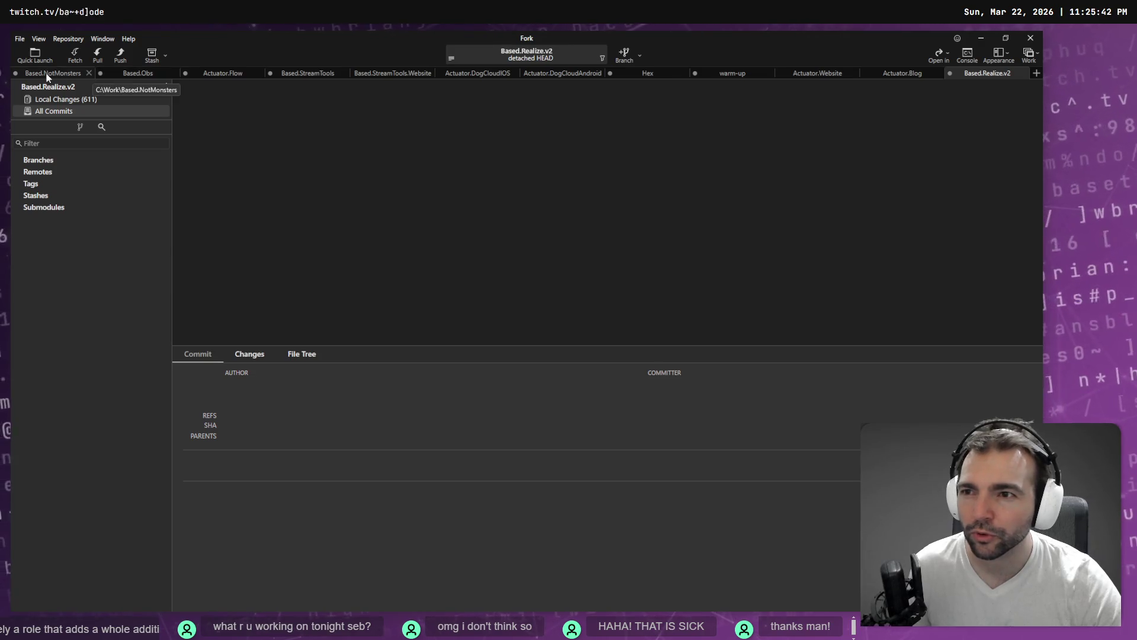
left_click(91, 99)
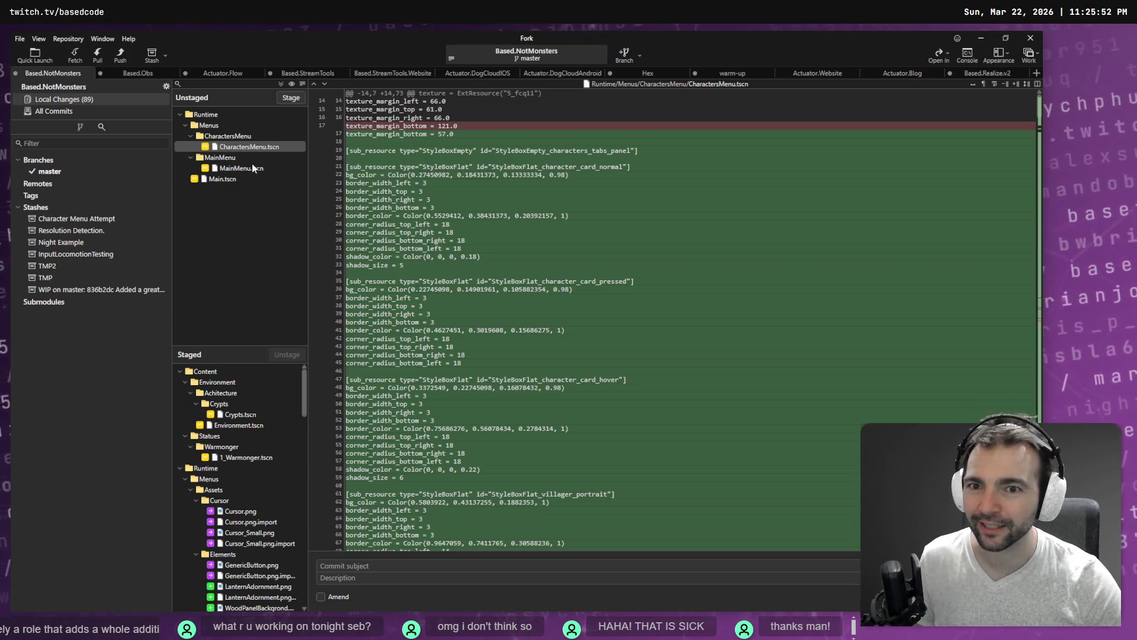
left_click(291, 99)
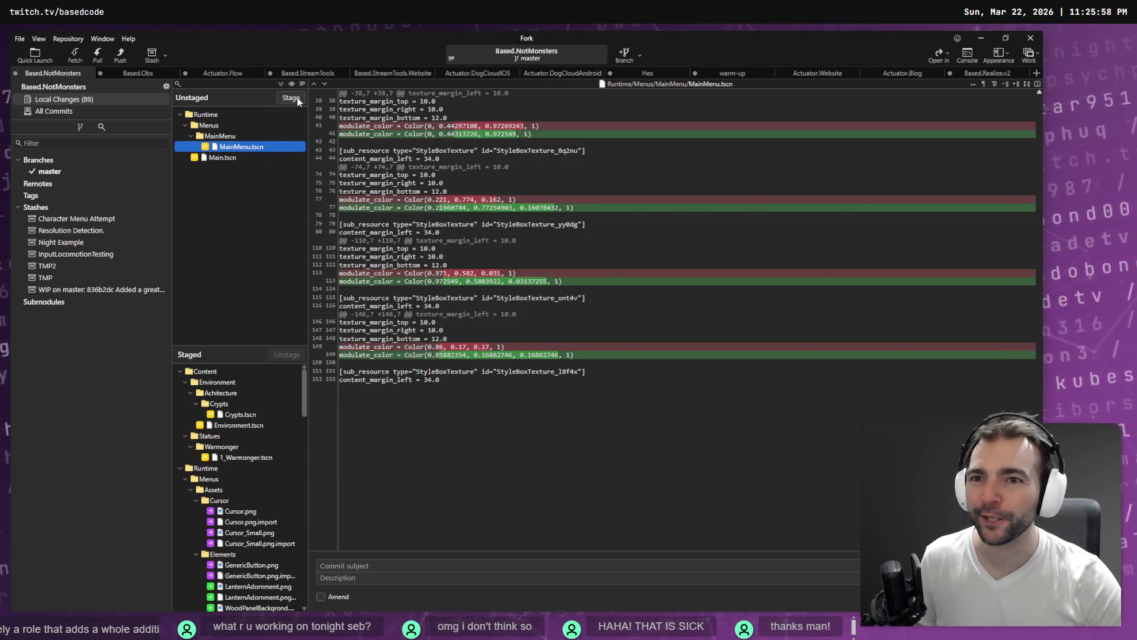
left_click(298, 101)
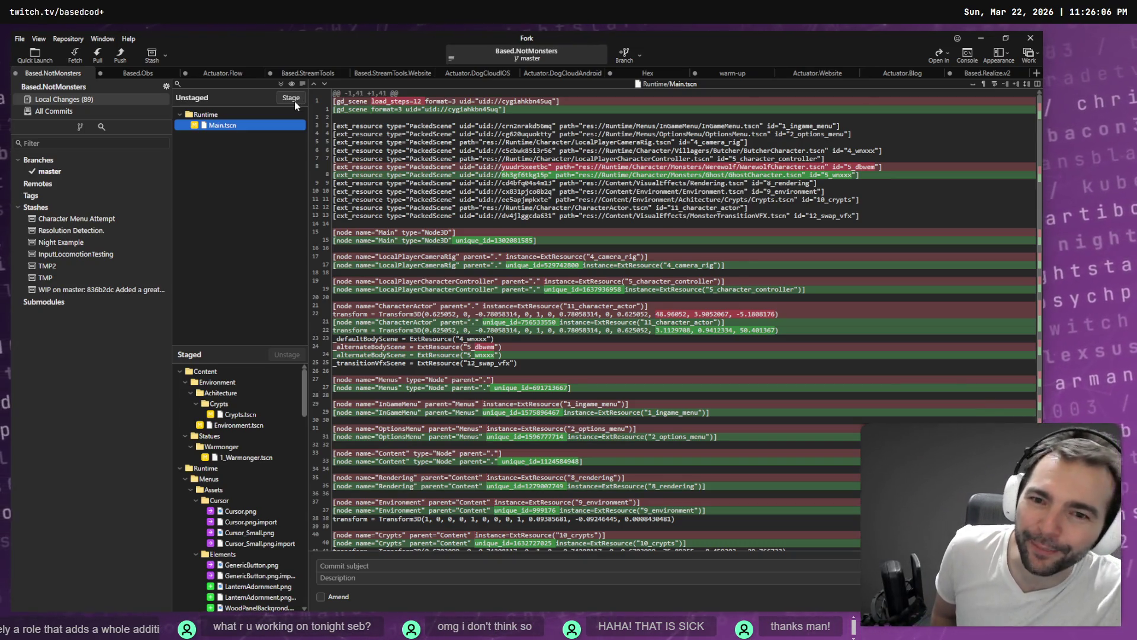
left_click(294, 101)
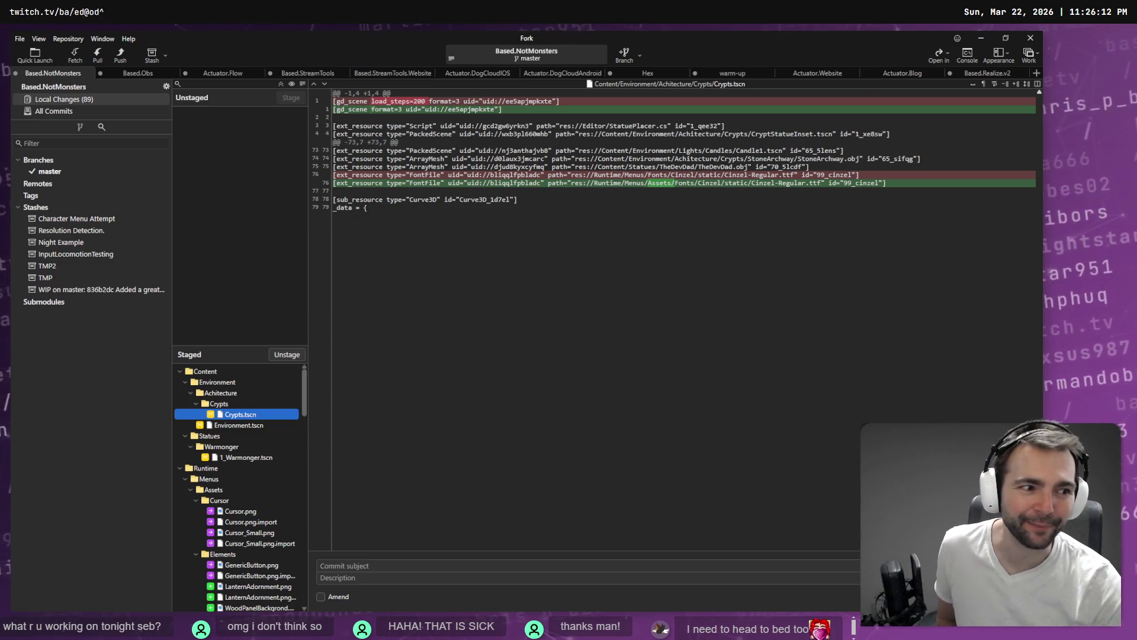
left_click(384, 566)
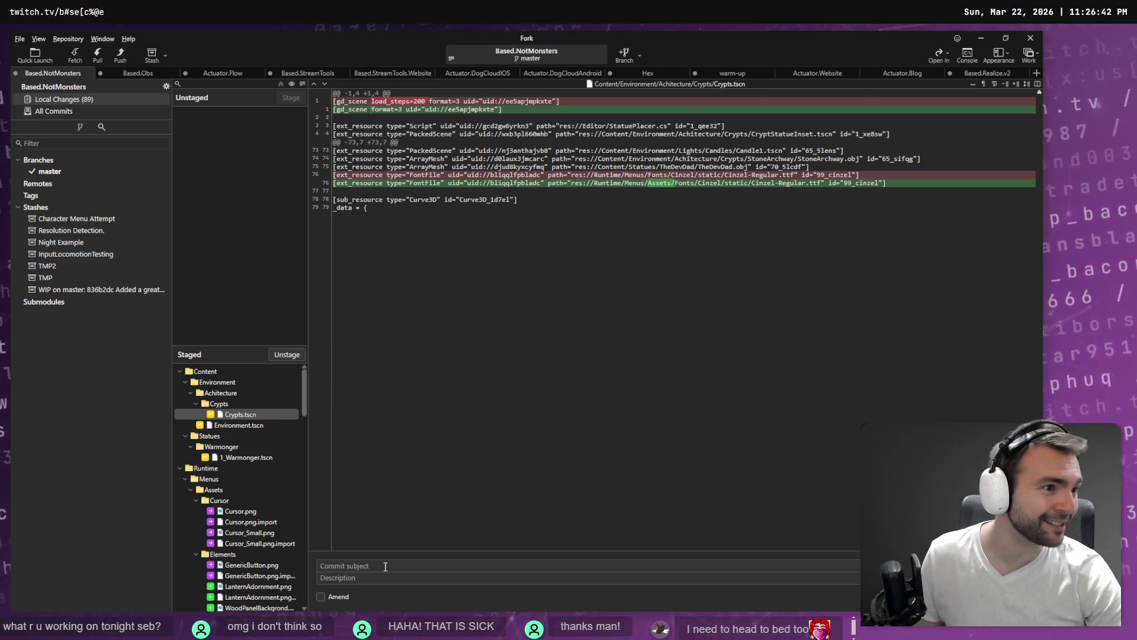
key("alt+Tab")
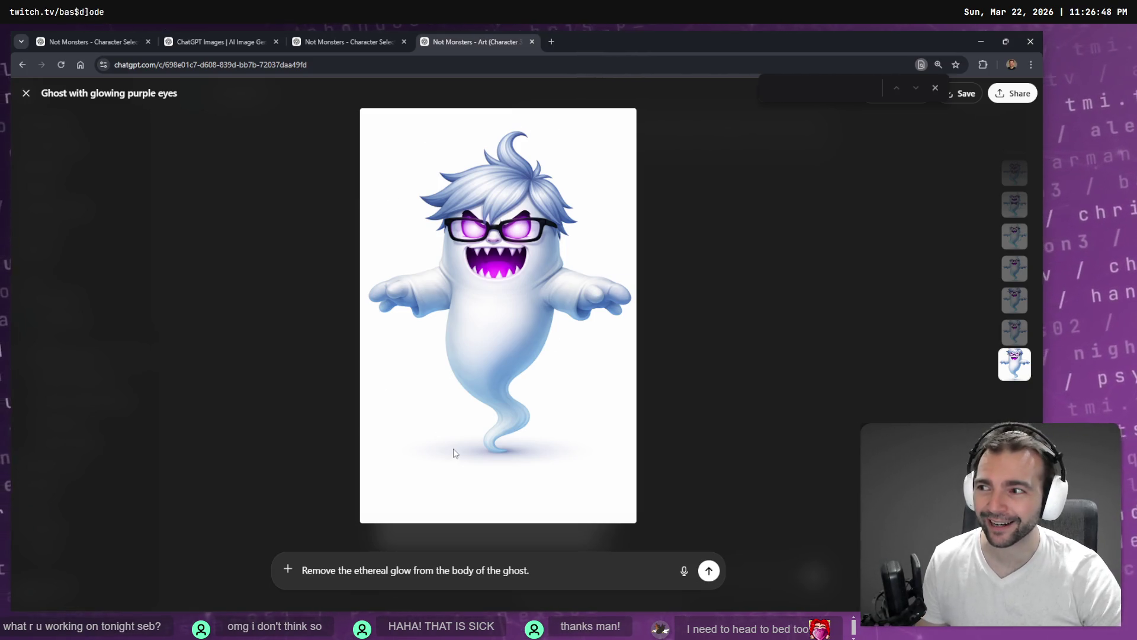
Step: Switch from the ChatGPT ghost image back to Fork
key("alt+Tab")
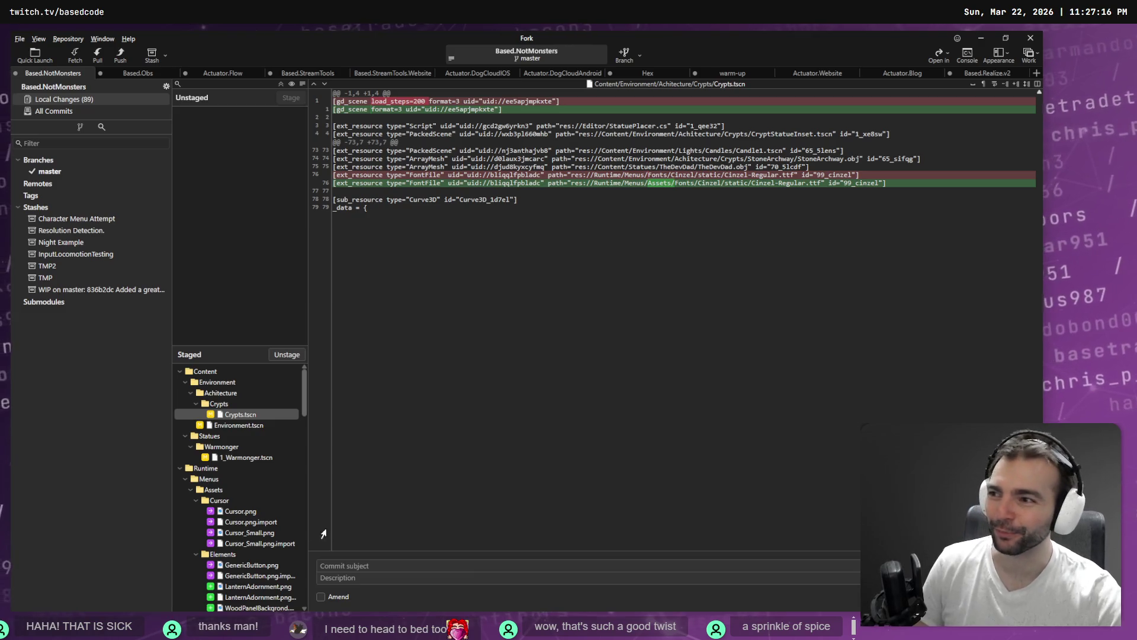
Step: Review the Environment.tscn diff in the Based.NotMonsters changes
left_click(261, 425)
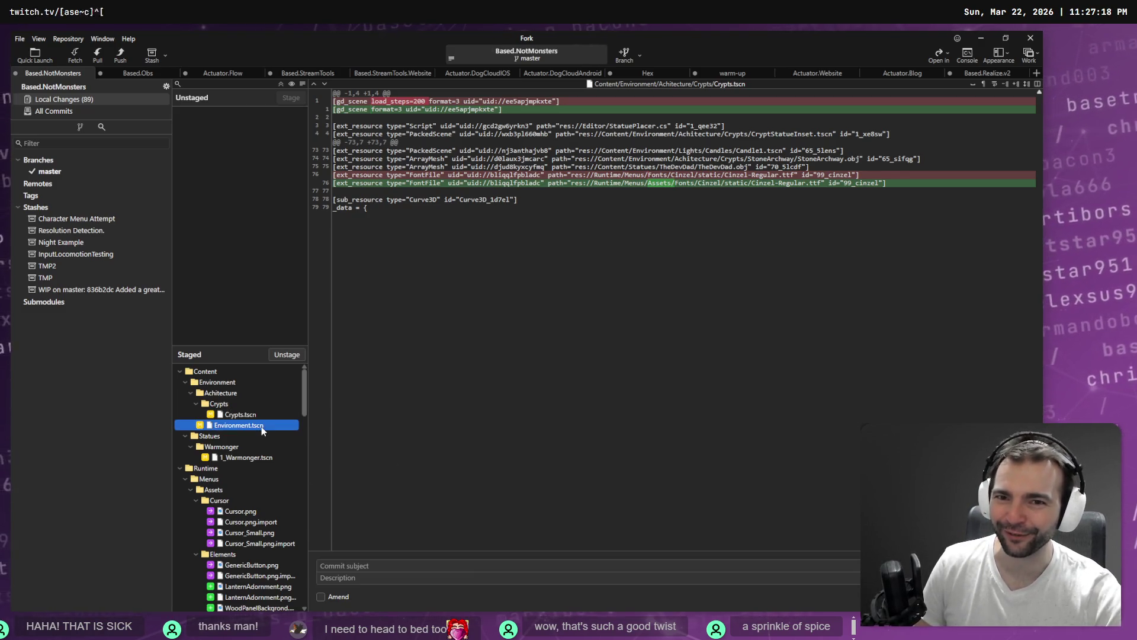
scroll(264, 418, "down", 8)
scroll(274, 423, "down", 15)
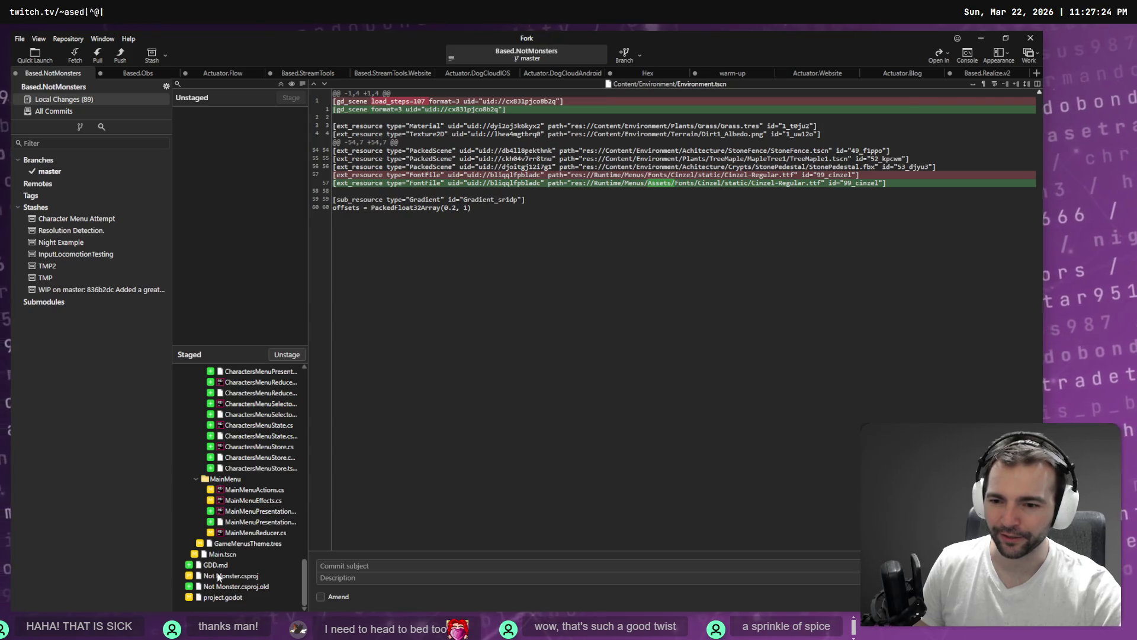
Step: Write the commit subject 'Adds the basis of the character menu to the game.' and commit
left_click(348, 564)
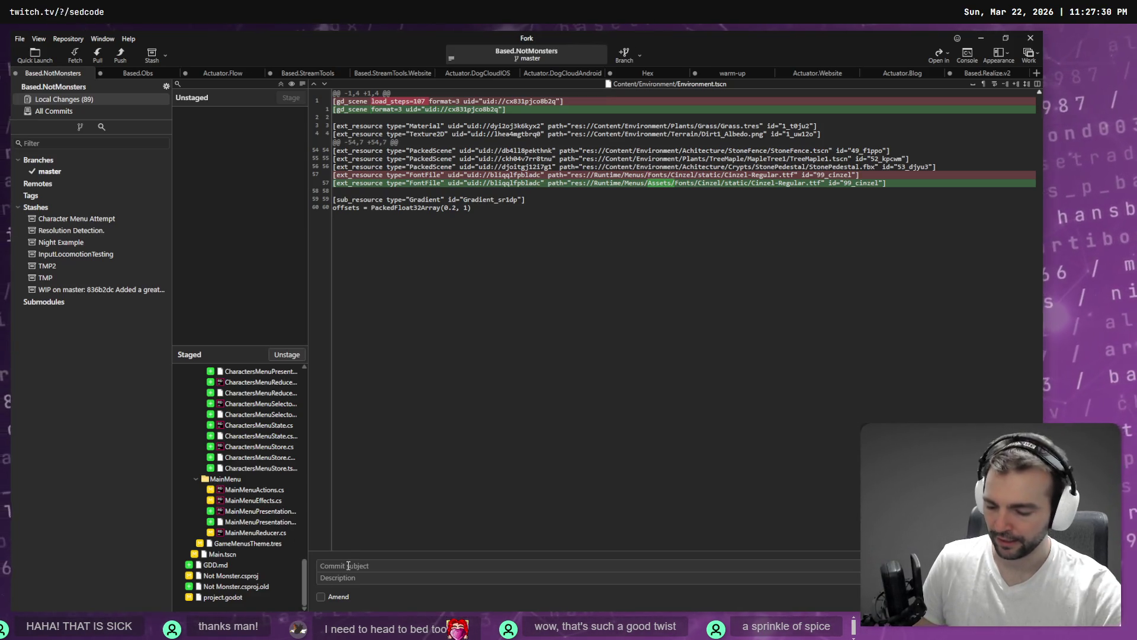
key("super+h")
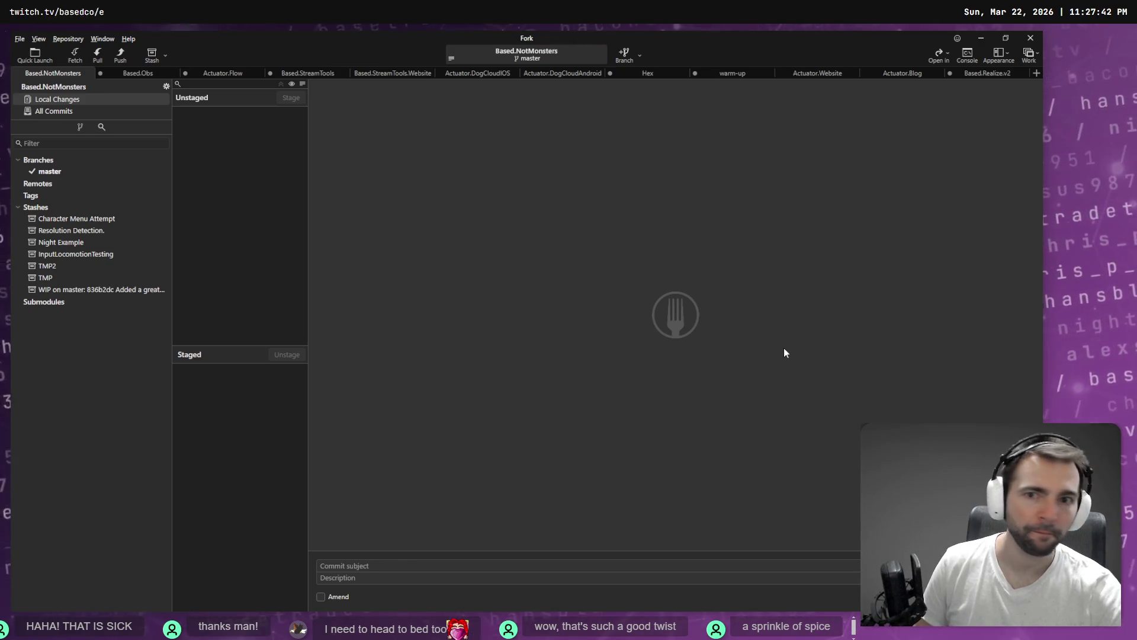
left_click(321, 597)
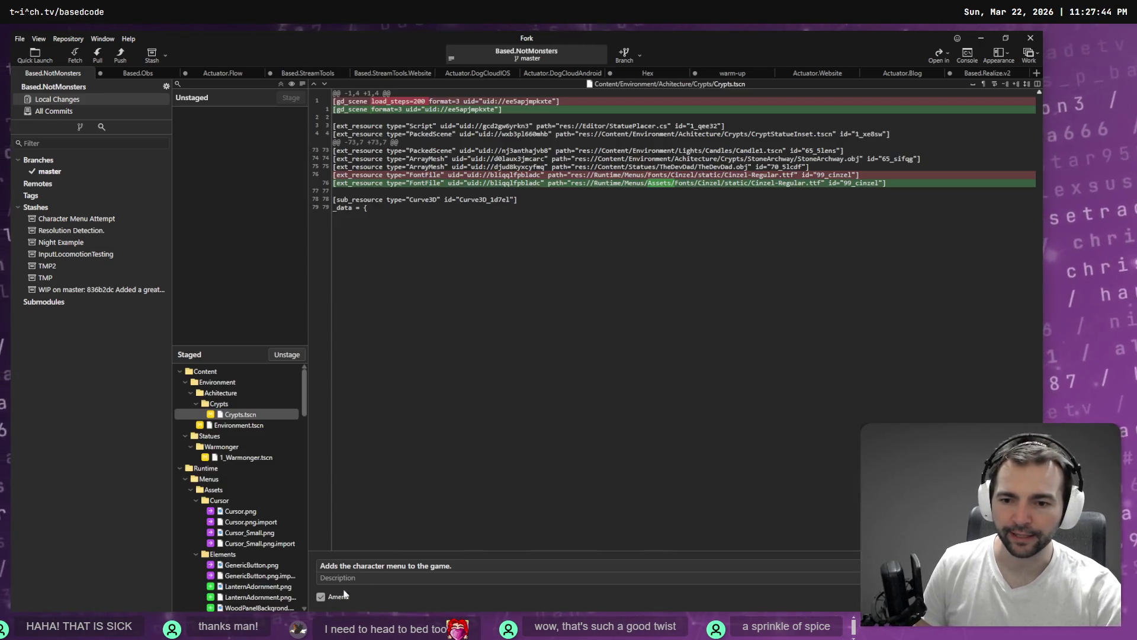
type("basso")
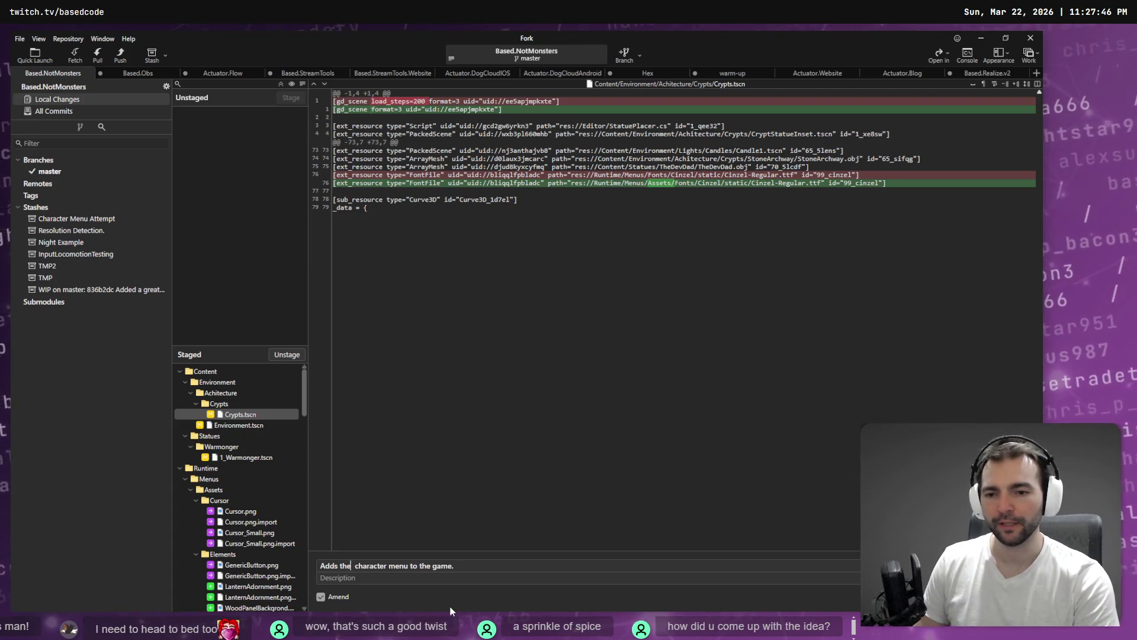
type(" pf te characte")
key("BackSpace")
key("BackSpace")
key("BackSpace")
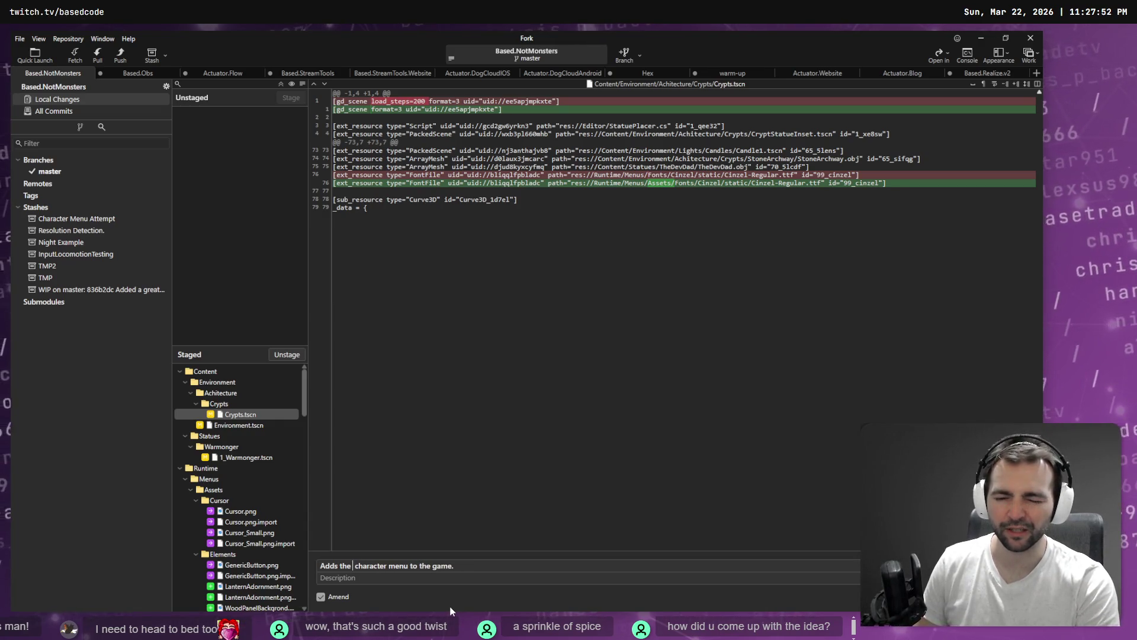
type("of the")
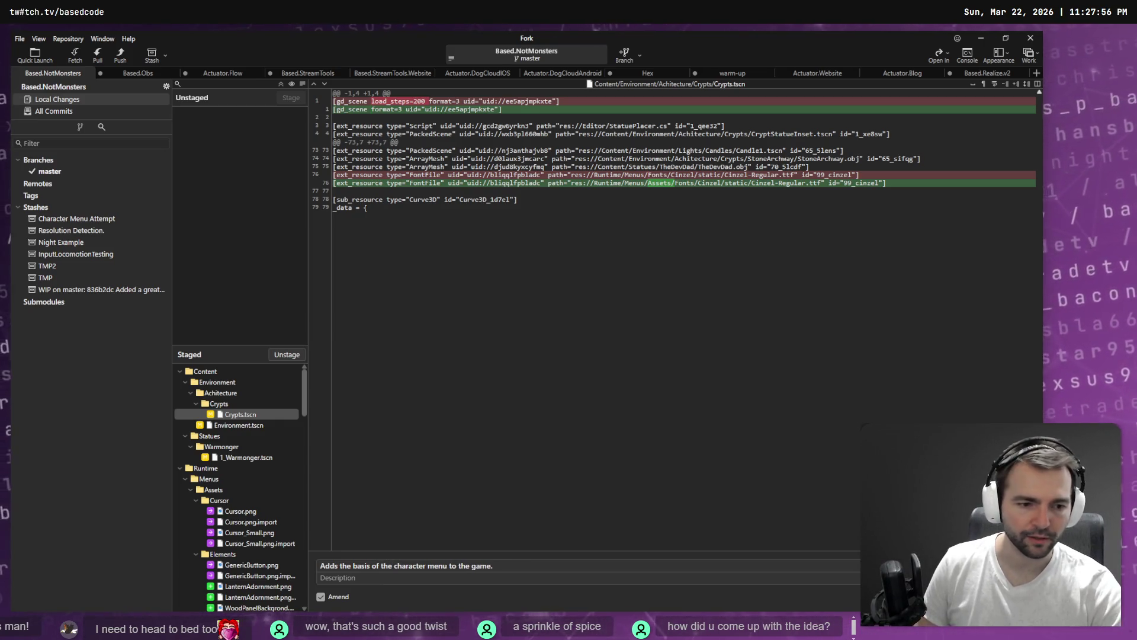
left_click(450, 610)
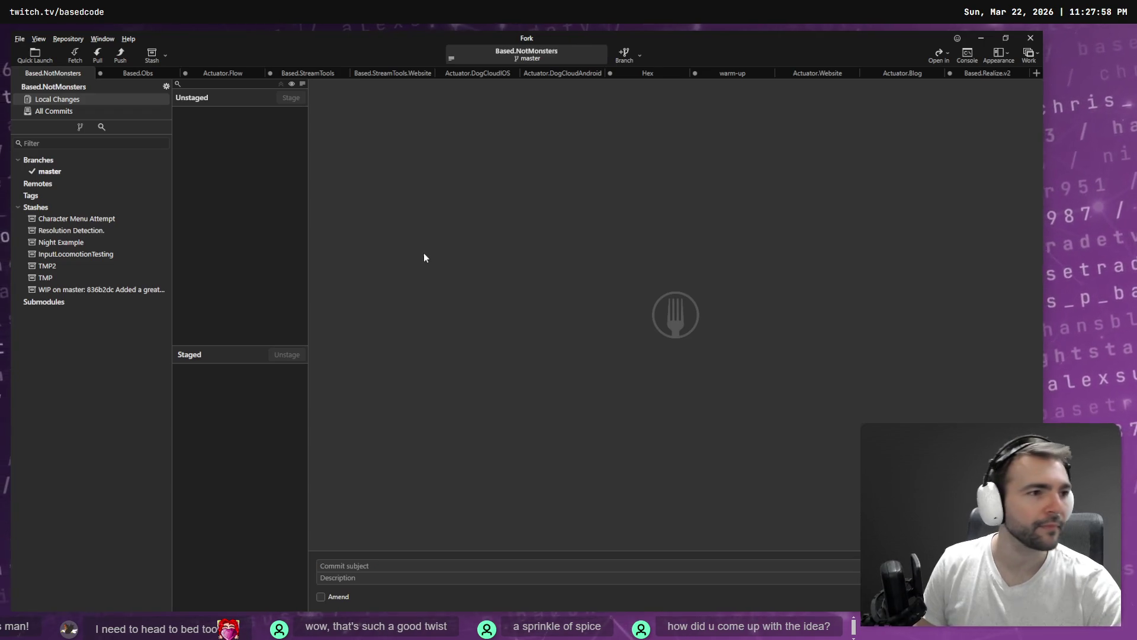
key("alt+Tab")
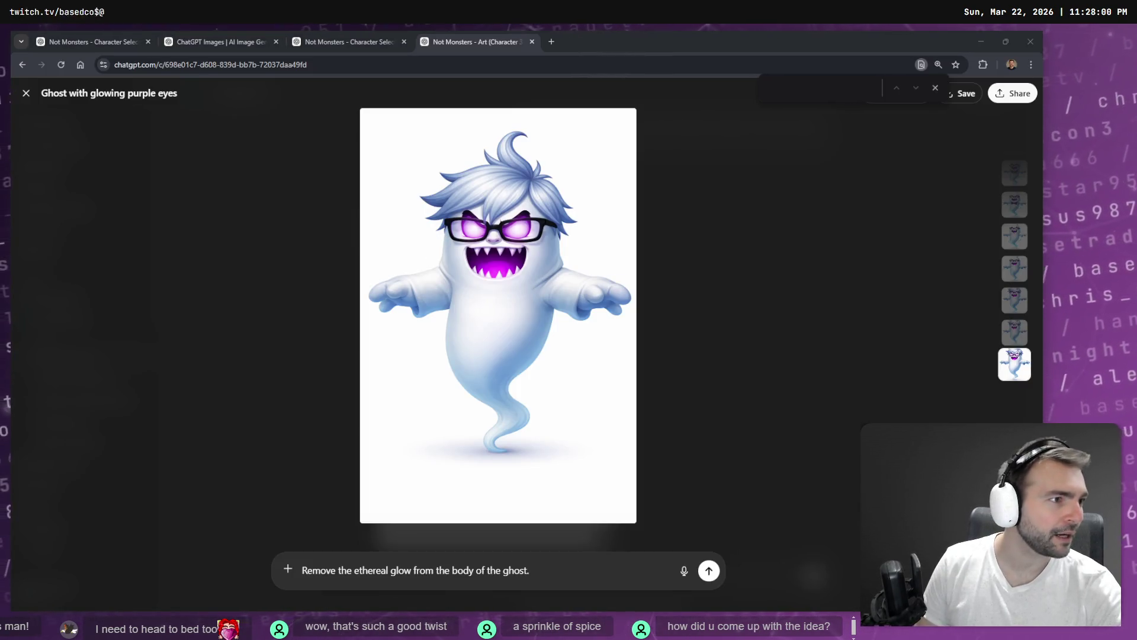
Step: Switch from ChatGPT to the Godot editor showing the Main scene
key("alt+Tab")
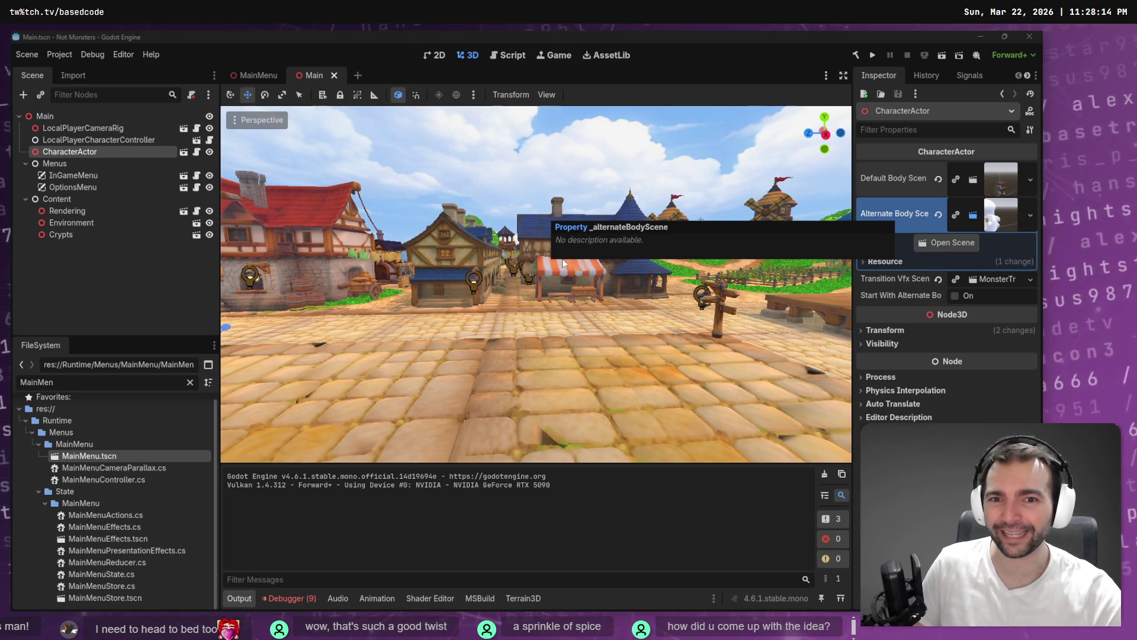
Step: Fly the camera around the Main town toward the castle, then open the MainMenu scene
mouse_move(563, 262)
left_mouse_down()
mouse_move(474, 260)
mouse_move(588, 260)
mouse_move(612, 272)
mouse_move(574, 272)
left_mouse_up()
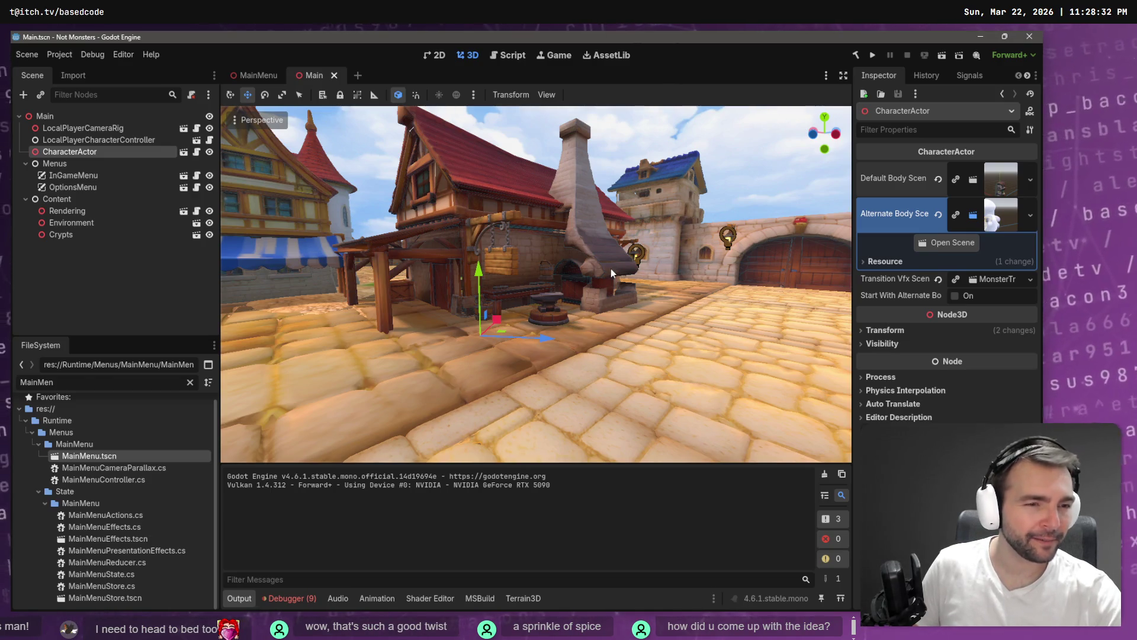
left_click_drag(596, 303, 550, 243)
left_click(259, 75)
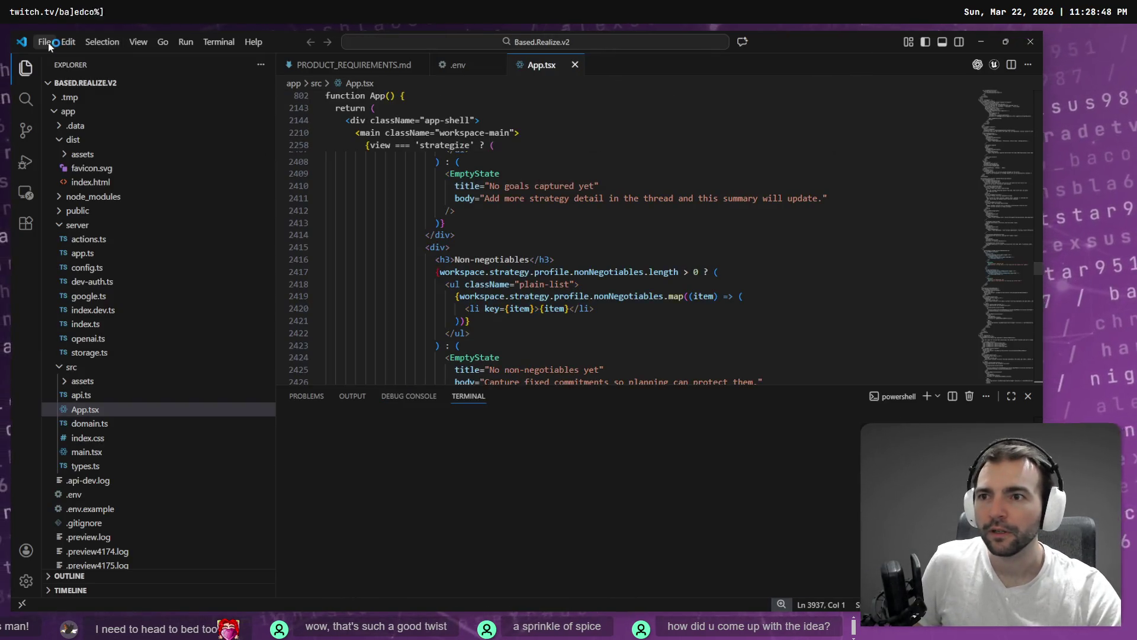
Step: Reopen C:\Work\Based.NotMonsters from Open Recent and focus the Codex input box
left_click(48, 43)
mouse_move(157, 116)
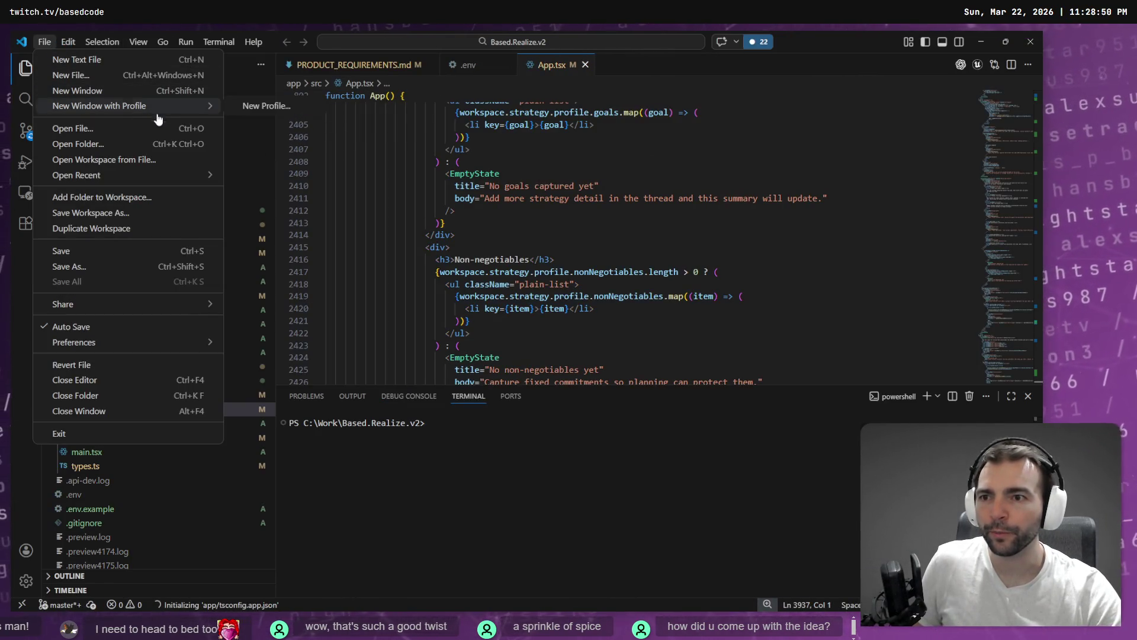
mouse_move(161, 176)
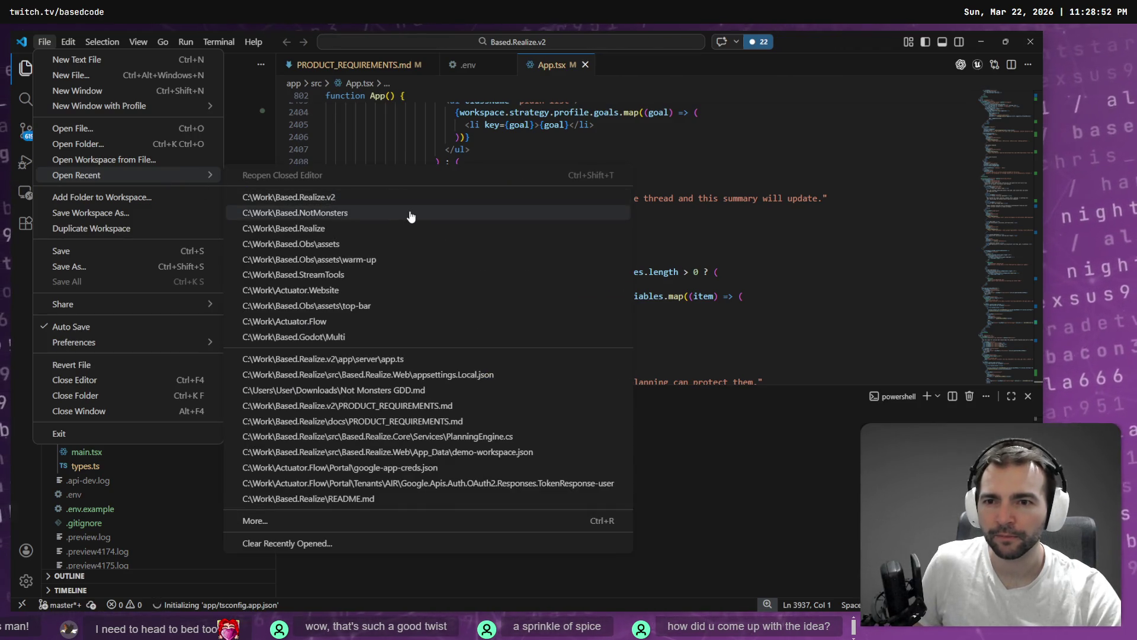
left_click(411, 217)
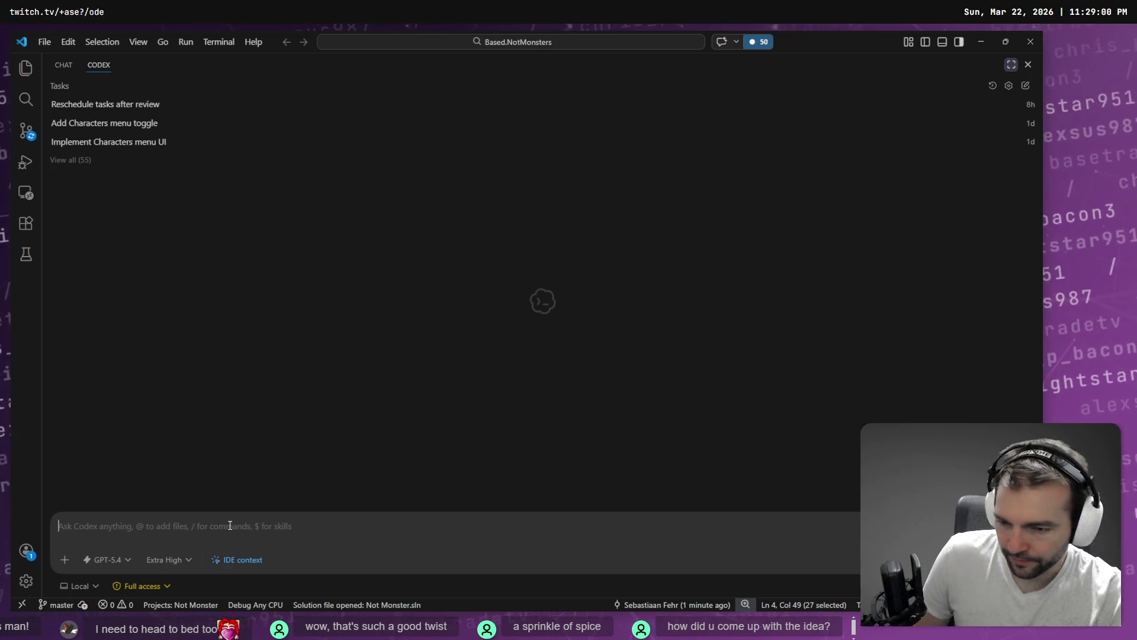
left_click(230, 525)
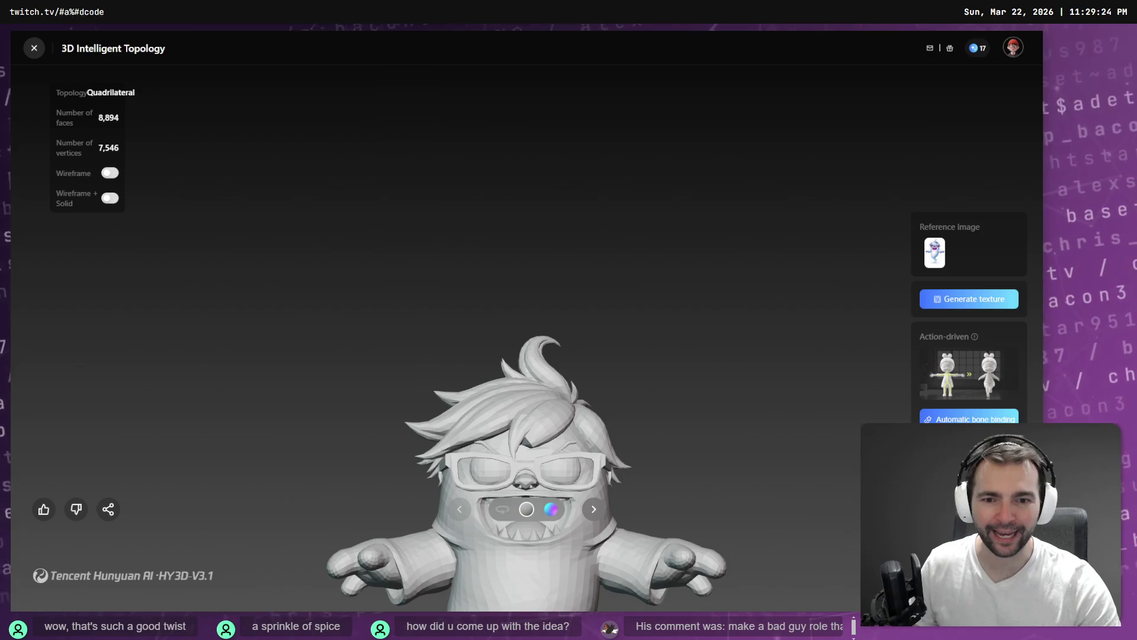
Step: Orbit the Hunyuan 3D ghost model, then return to VS Code's Codex panel
mouse_move(638, 291)
left_mouse_down()
mouse_move(551, 331)
mouse_move(573, 355)
mouse_move(685, 361)
mouse_move(654, 214)
mouse_move(659, 152)
mouse_move(666, 222)
mouse_move(646, 308)
left_mouse_up()
key("alt+Tab")
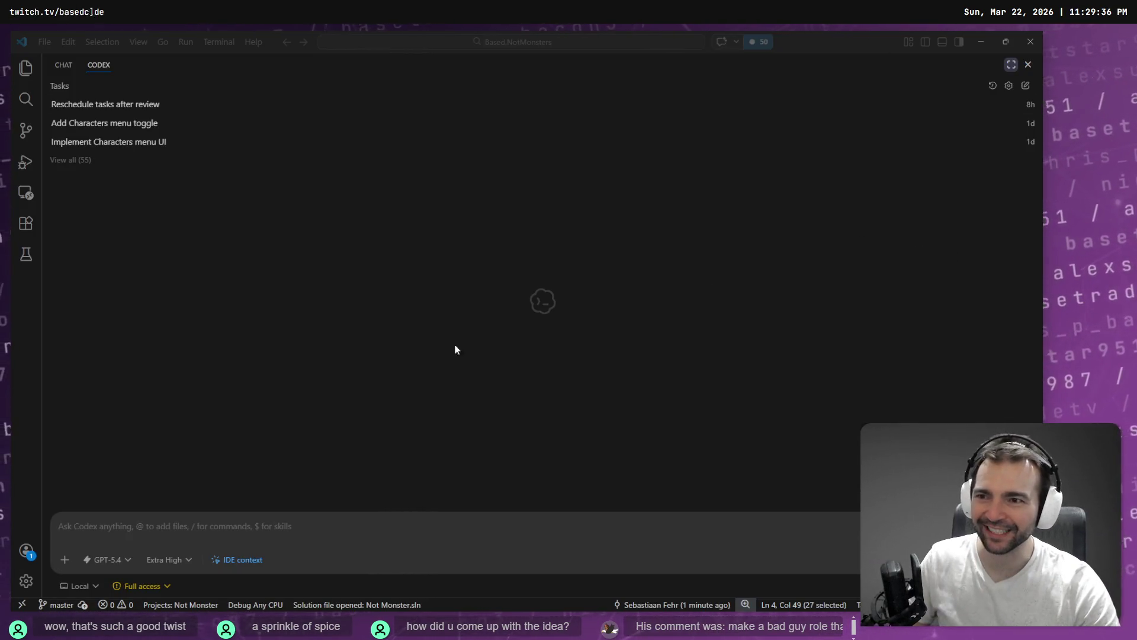
Step: Dictate a two-line Codex prompt for an editor script rendering a character's face from the skeleton's head position
left_click(296, 530)
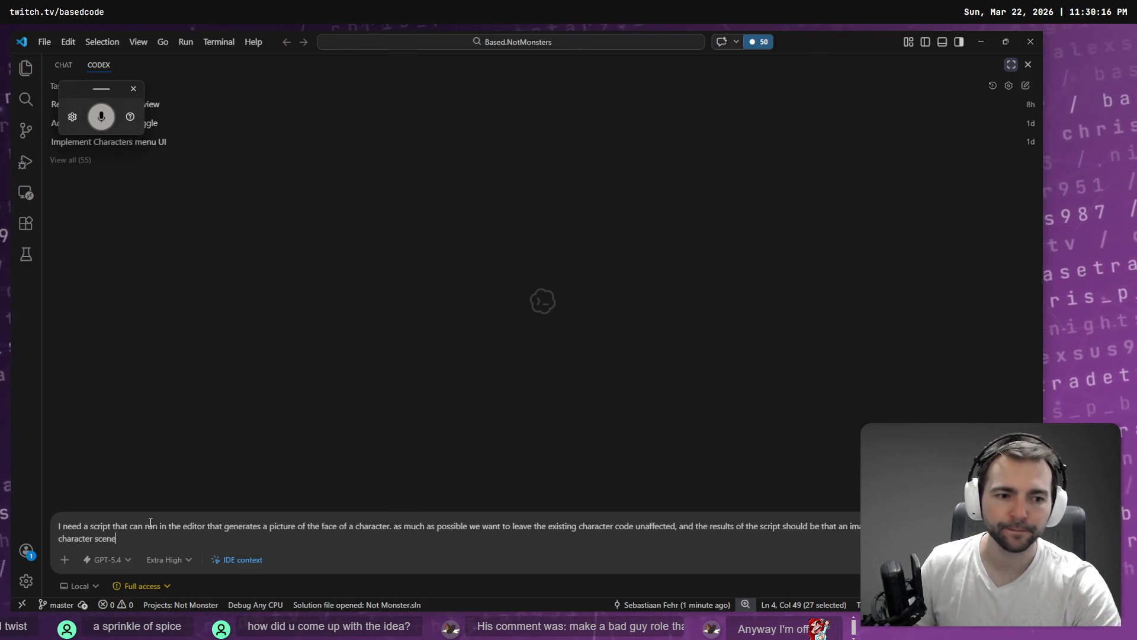
key("super+h")
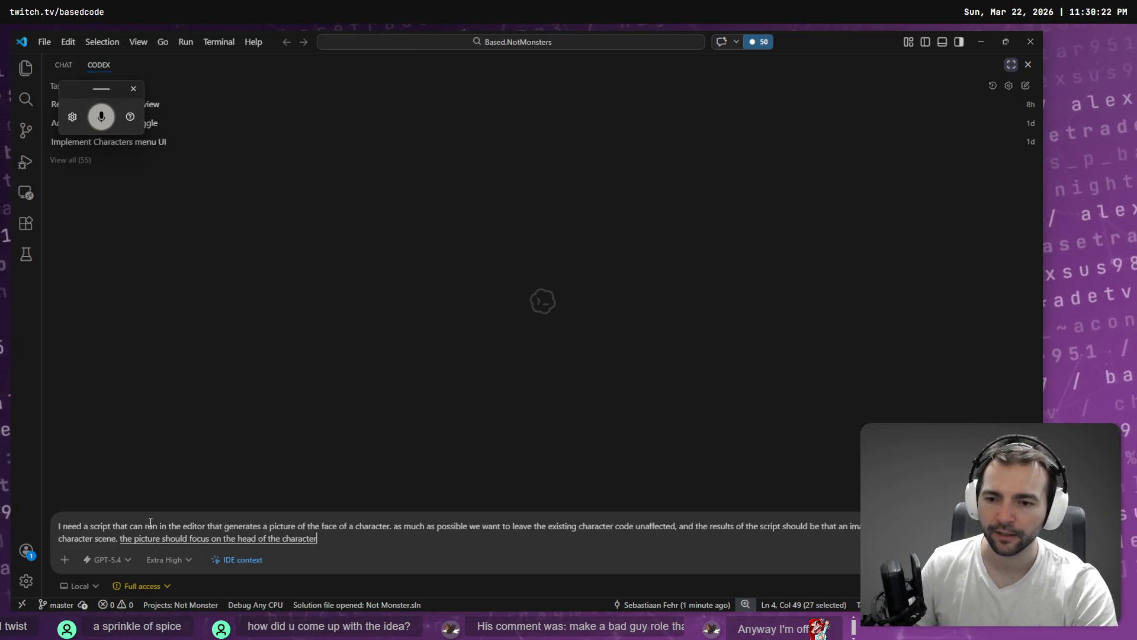
key("super+h")
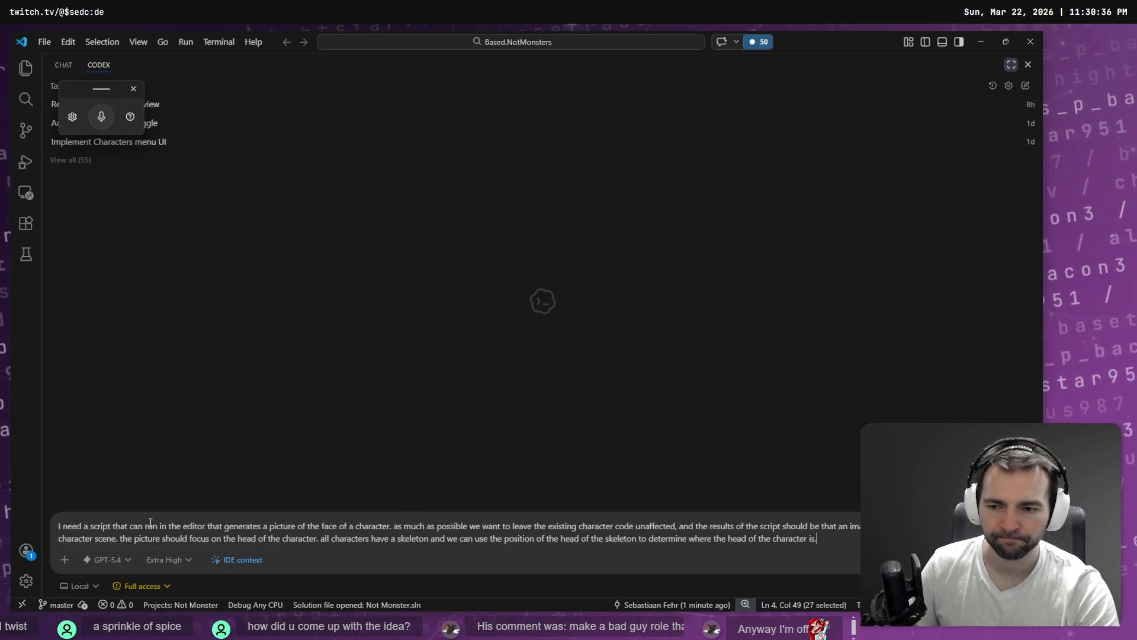
key("shift+Return")
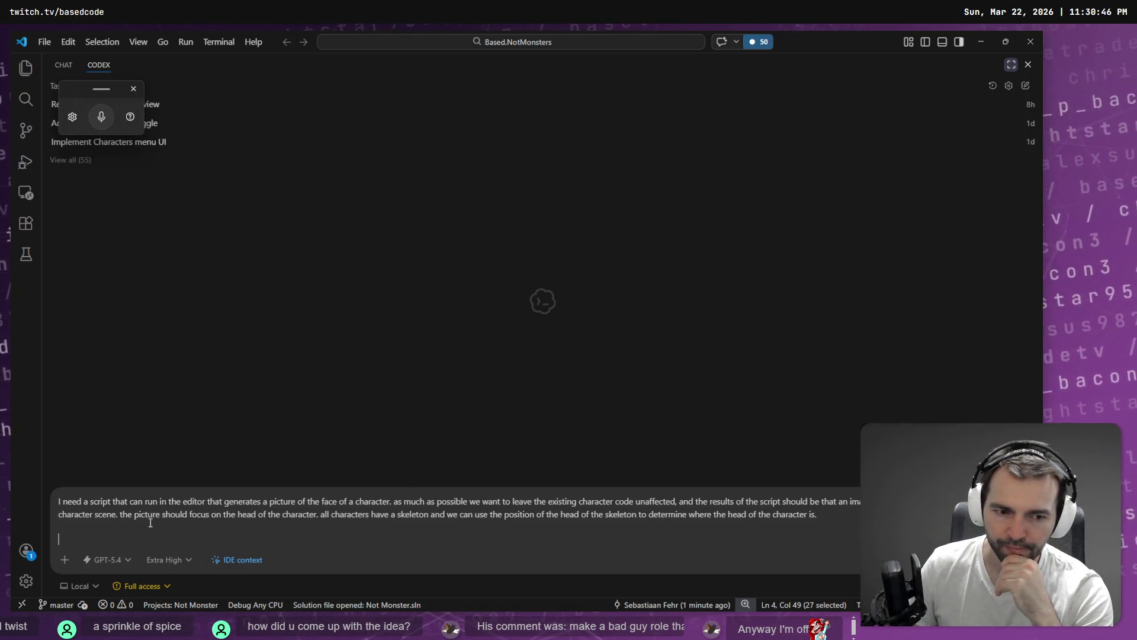
key("super+h")
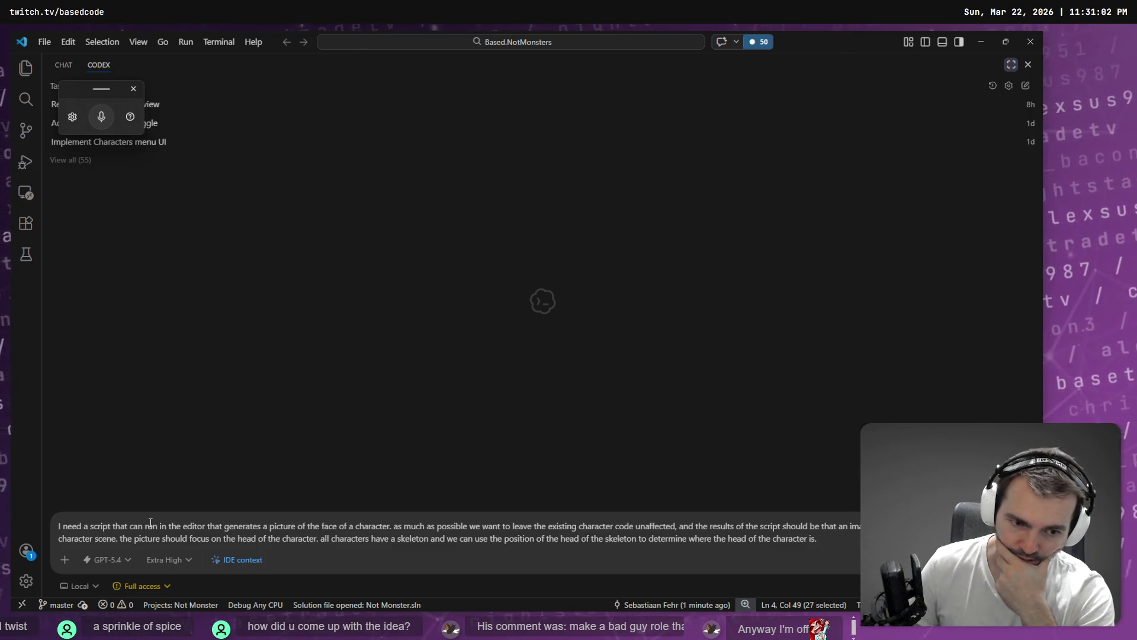
key("super+h")
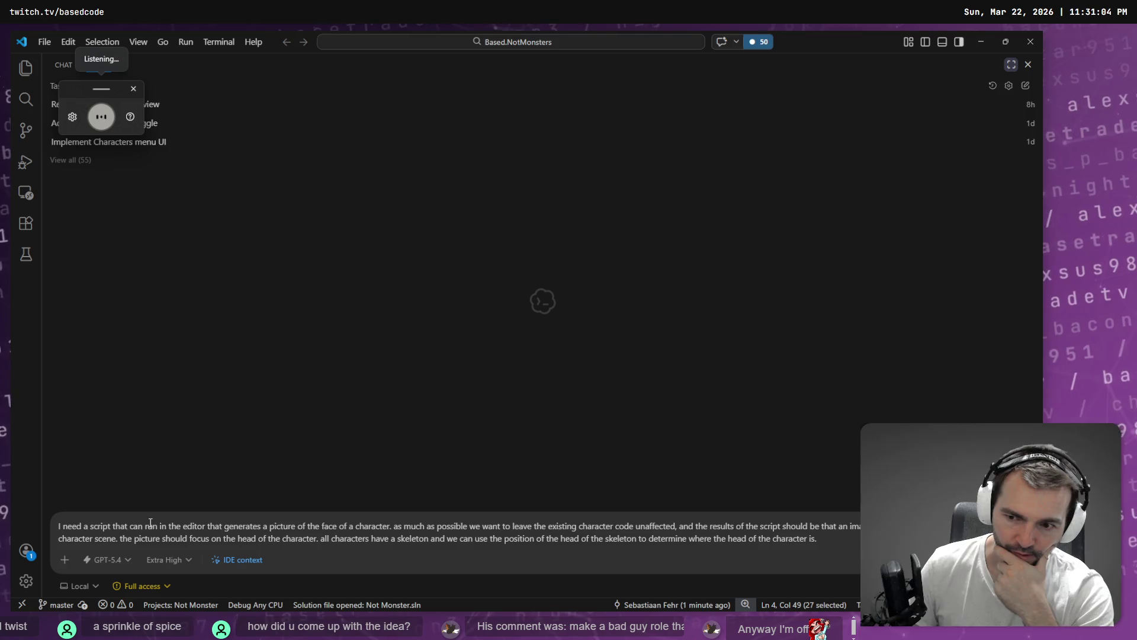
key("super+h")
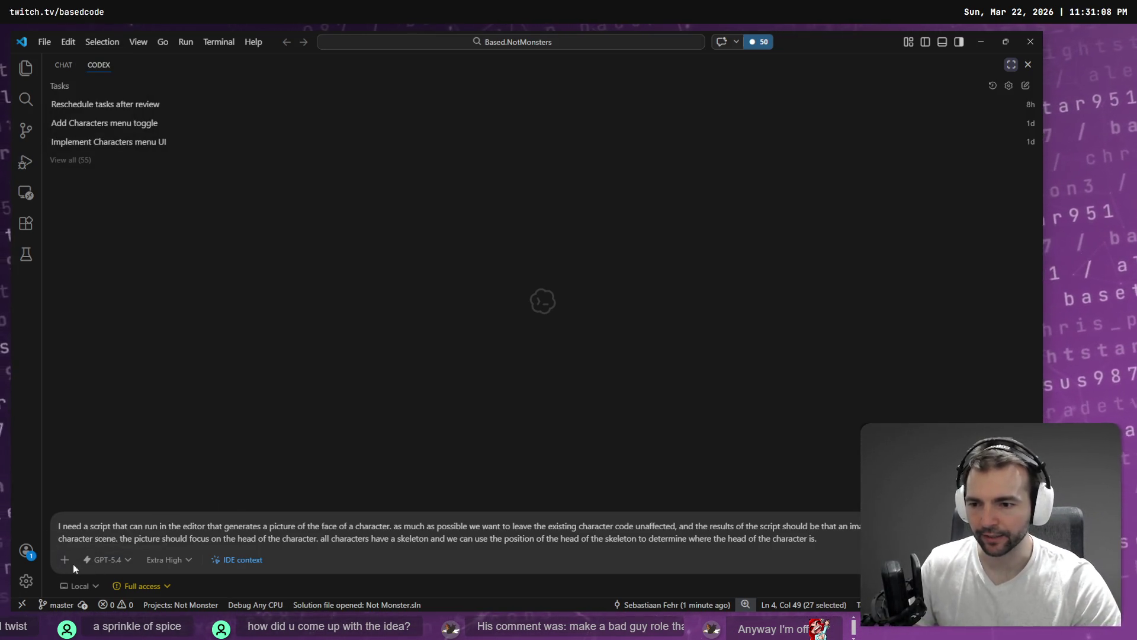
Step: Enable Plan mode for the face-picture request and submit it to Codex
left_click(64, 560)
left_click(154, 522)
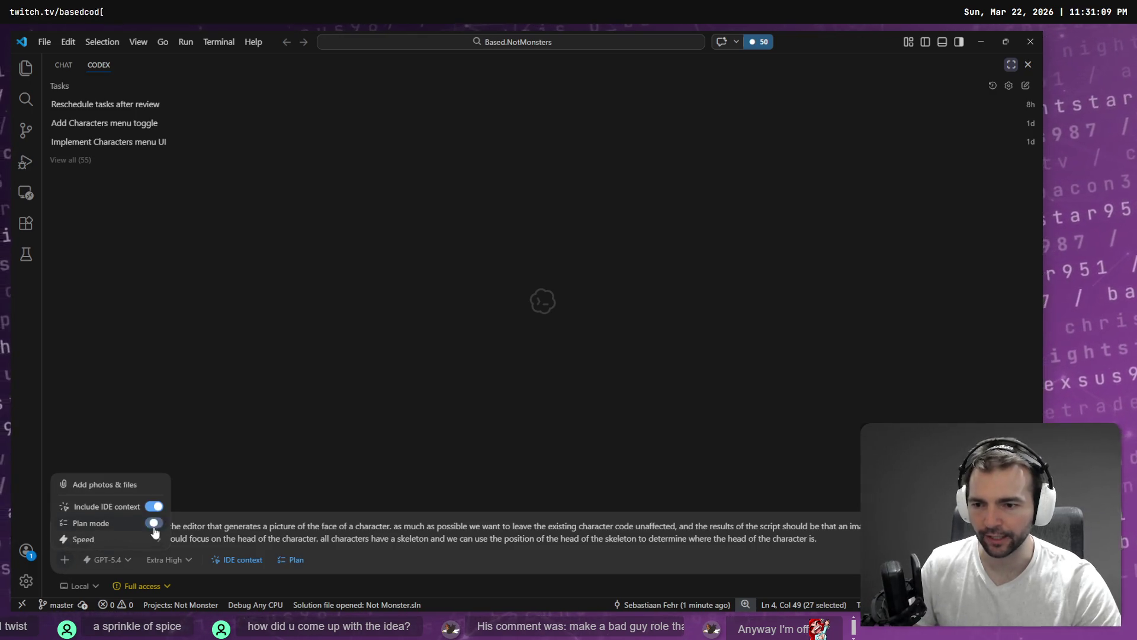
left_click(752, 542)
key("Return")
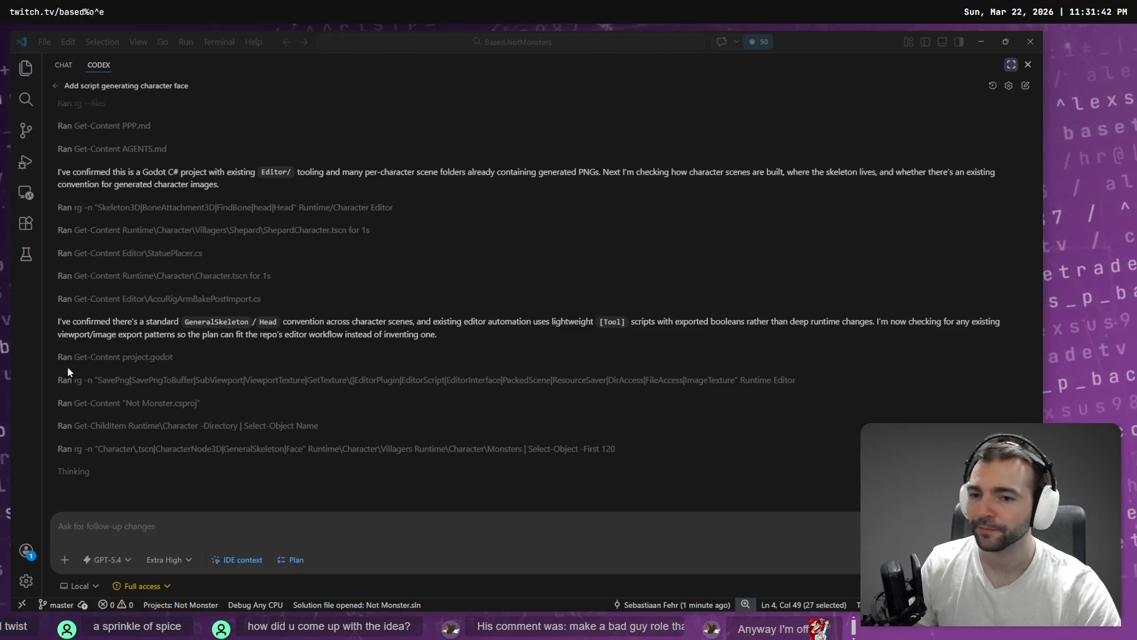
Step: Let Codex confirm Godot 4.6 and non-Tool gameplay scripts until it asks about the utility's trigger
left_click(174, 526)
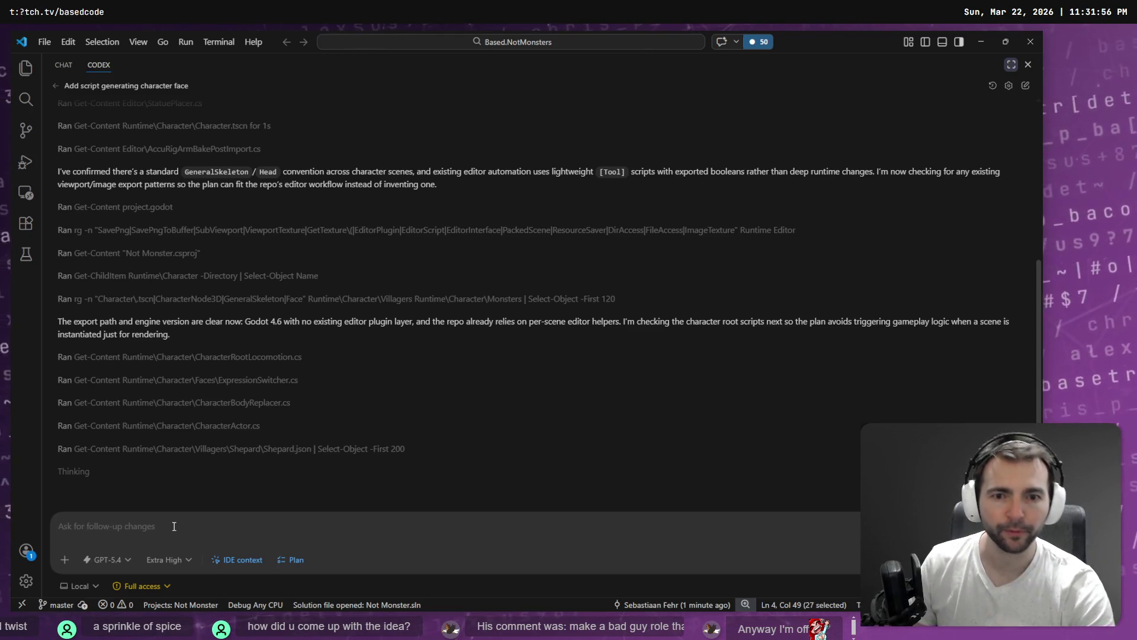
left_click(621, 461)
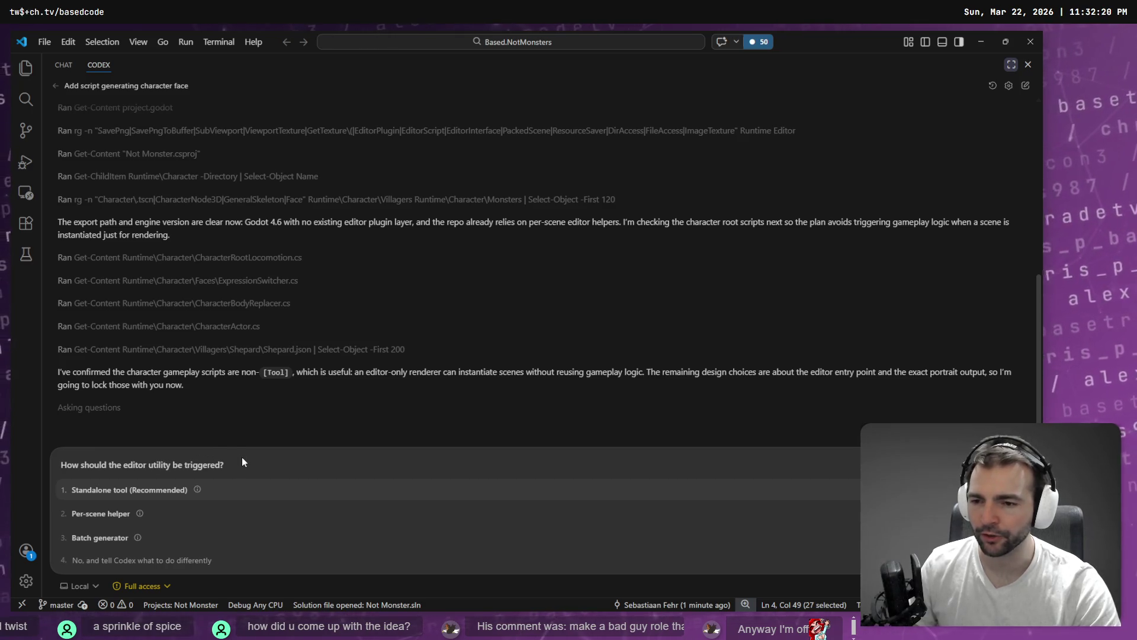
mouse_move(196, 490)
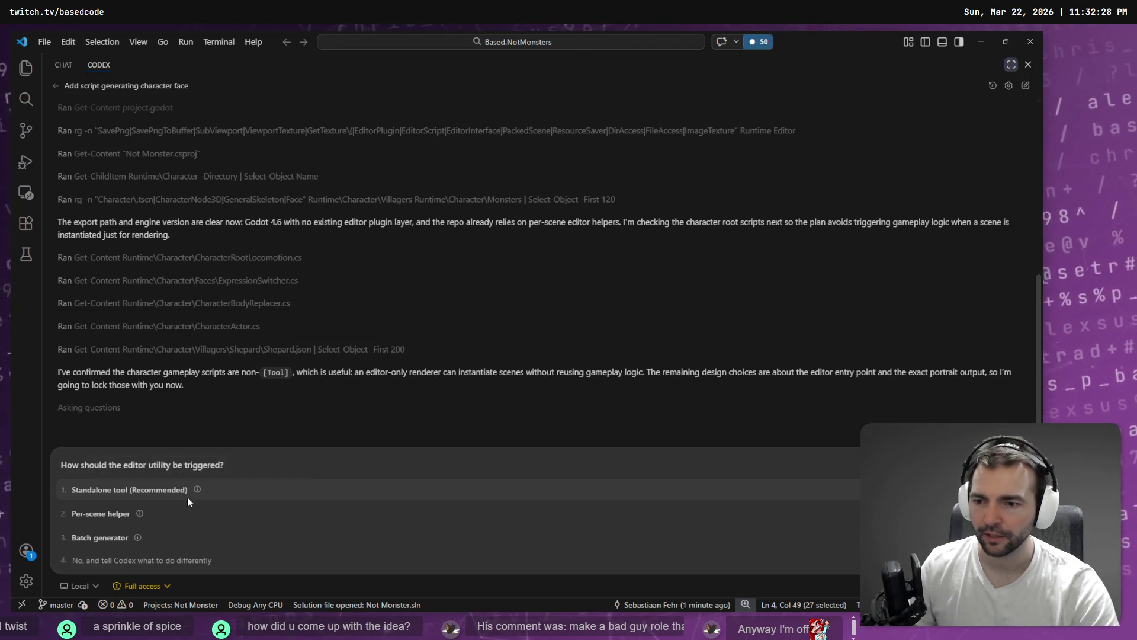
mouse_move(139, 515)
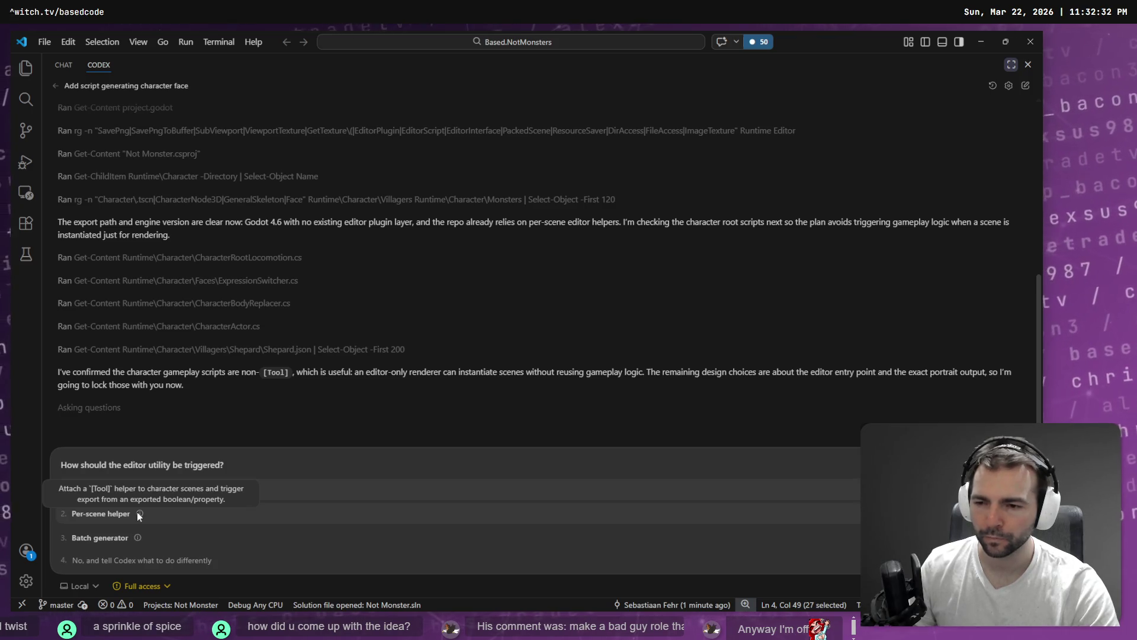
mouse_move(140, 536)
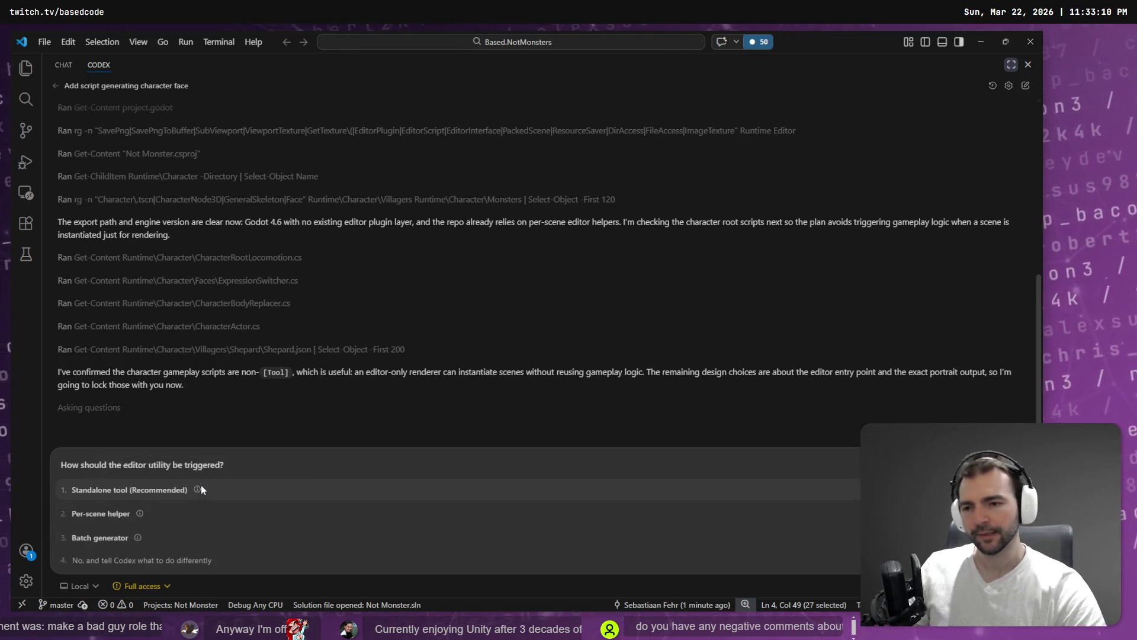
Step: Answer Codex with Standalone tool as the trigger, then choose the default portrait look and framing options
left_click(117, 540)
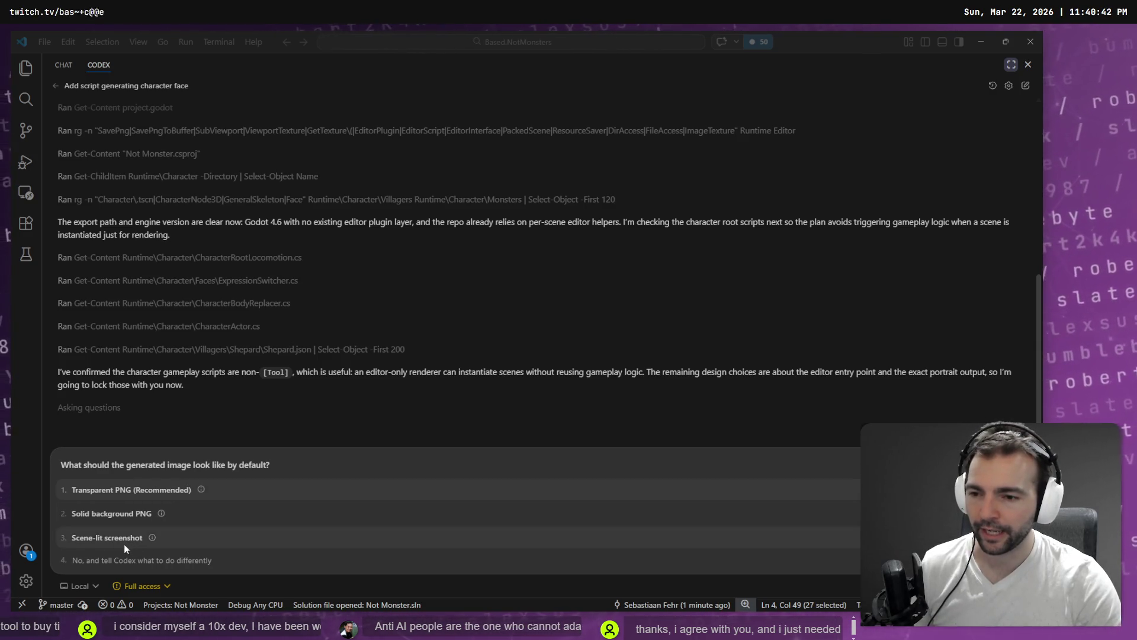
mouse_move(151, 540)
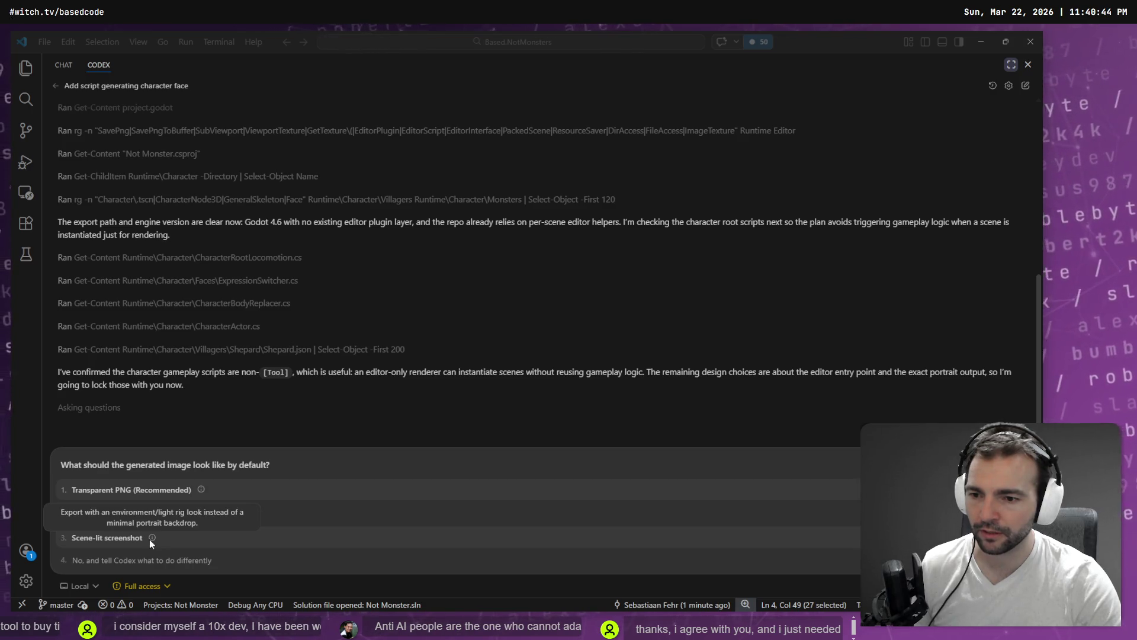
left_click(166, 491)
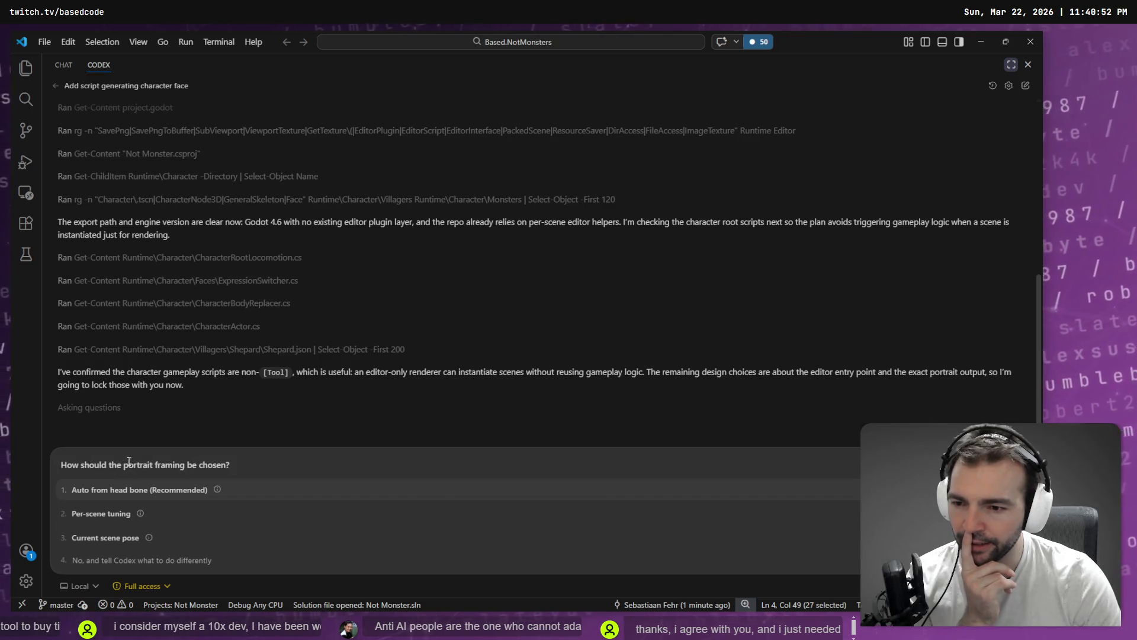
left_click(194, 492)
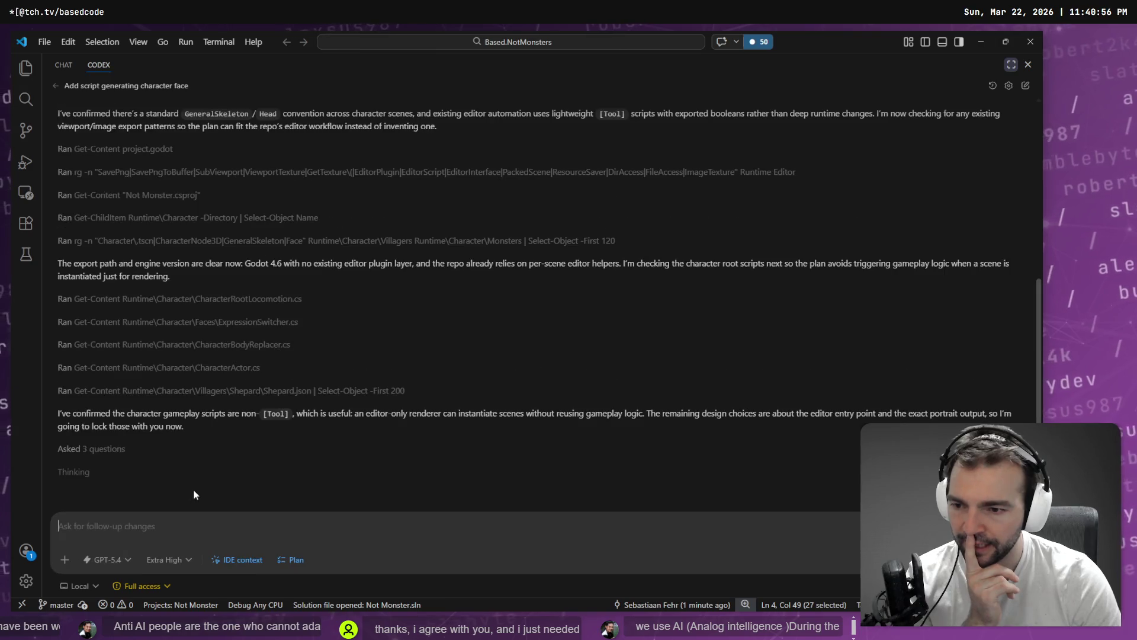